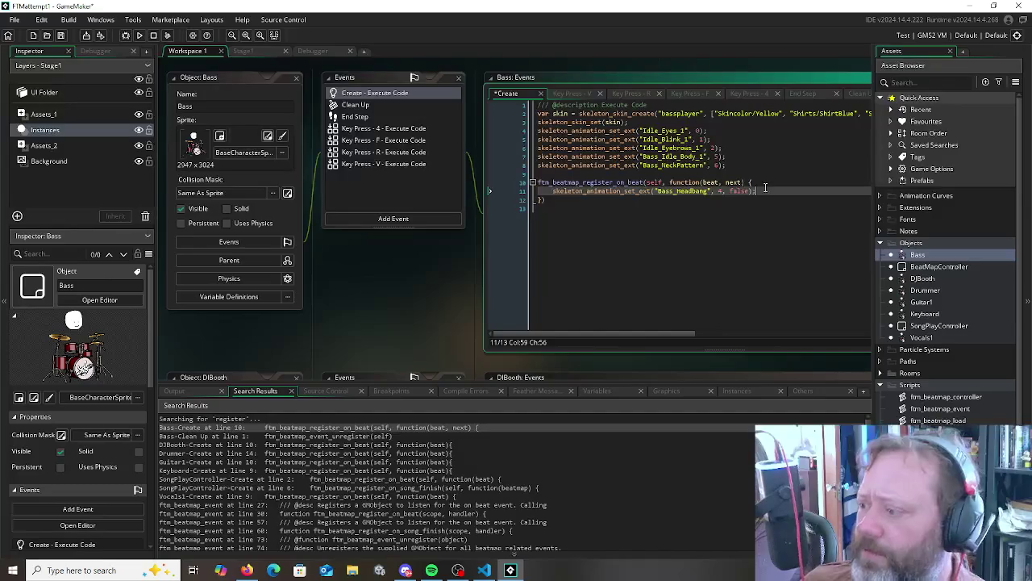
# Add a new line calling ftm_beatmap_util_interpolate(beat, next) after the headbang animation call
pyautogui.press('Return')
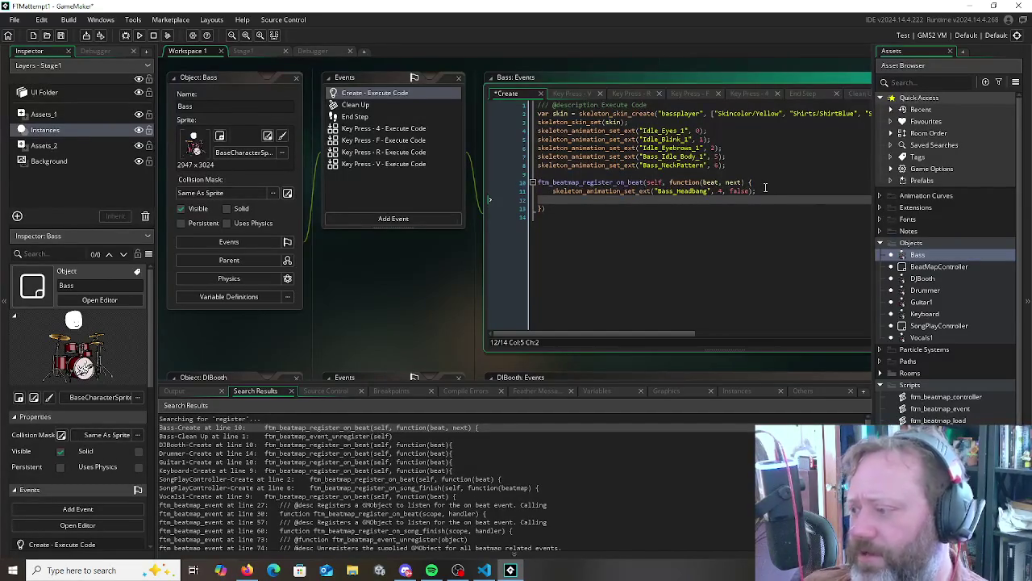
pyautogui.write('ftm_')
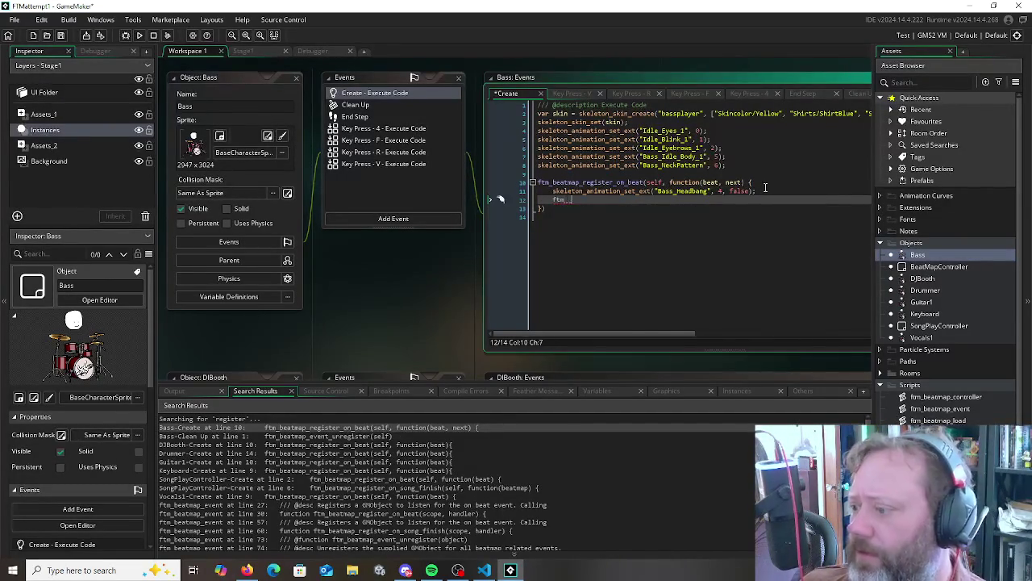
pyautogui.write('u')
pyautogui.press('Down')
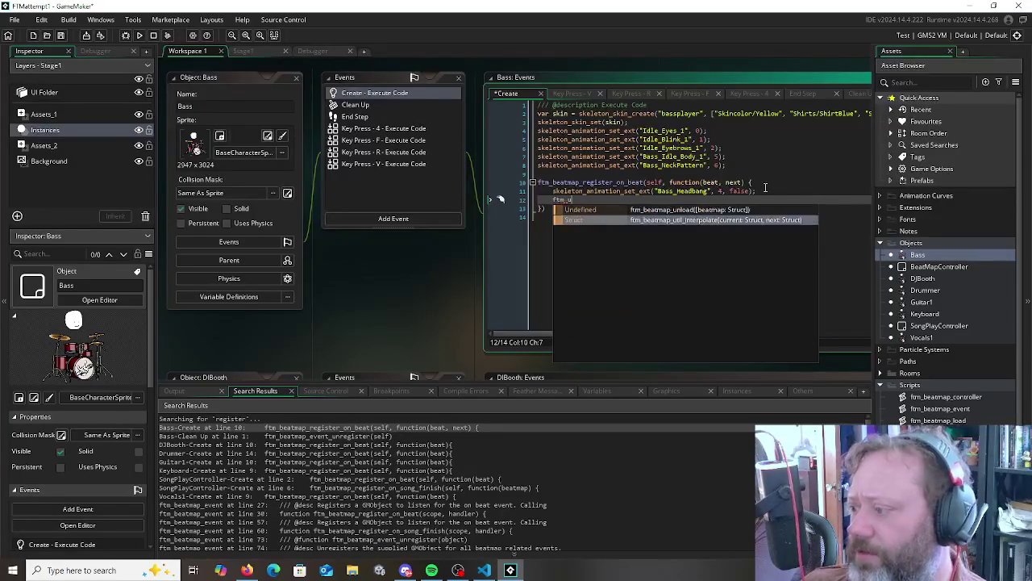
pyautogui.press('Return')
pyautogui.write('beat, ne')
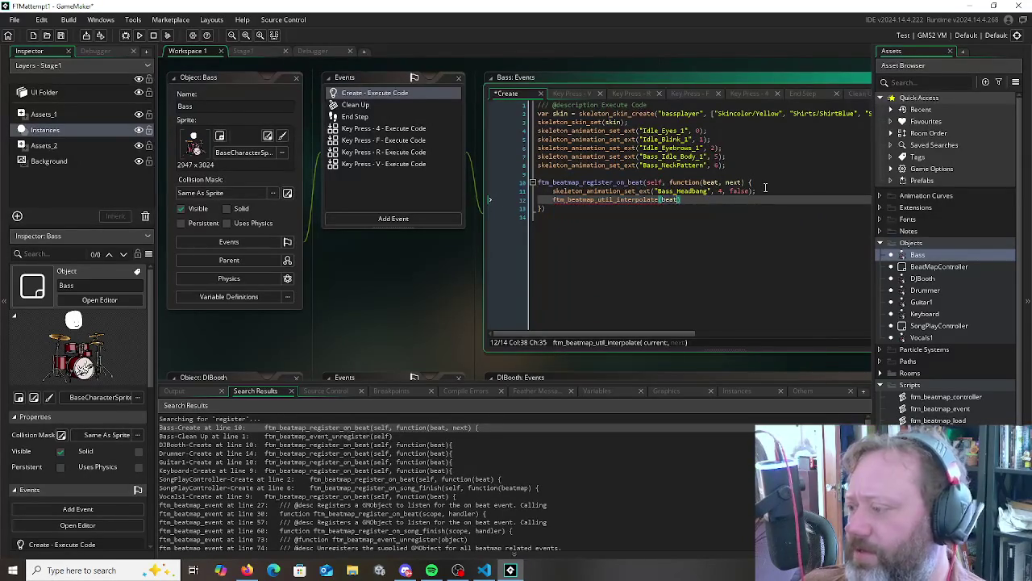
pyautogui.write('xt')
# Move the interpolate call above the animation call as var _interpolation = ftm_beatmap_util_interpolate(beat, next)
pyautogui.hotkey('shift', 'Home')
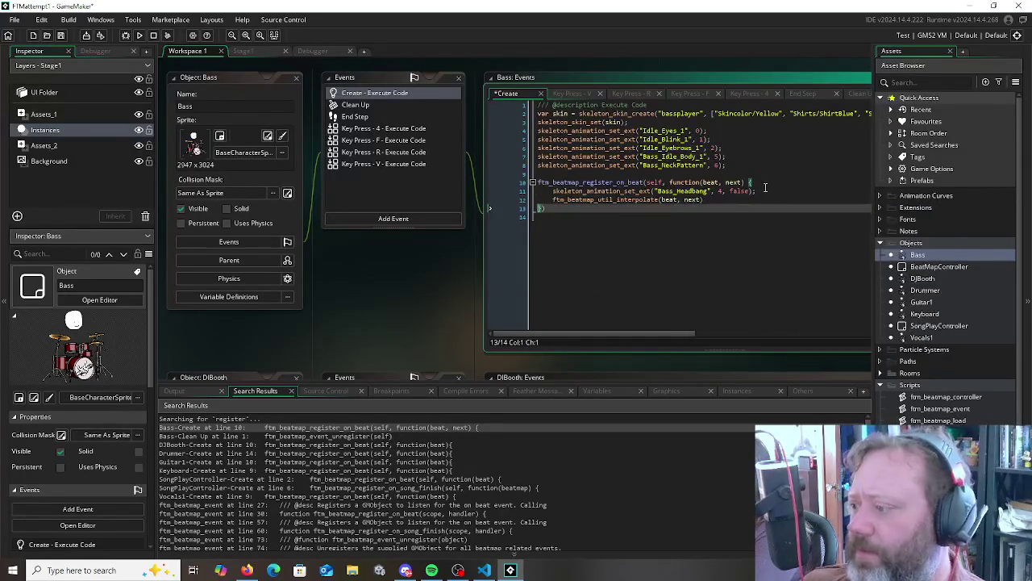
pyautogui.hotkey('ctrl', 'x')
pyautogui.press('Up')
pyautogui.press('Return')
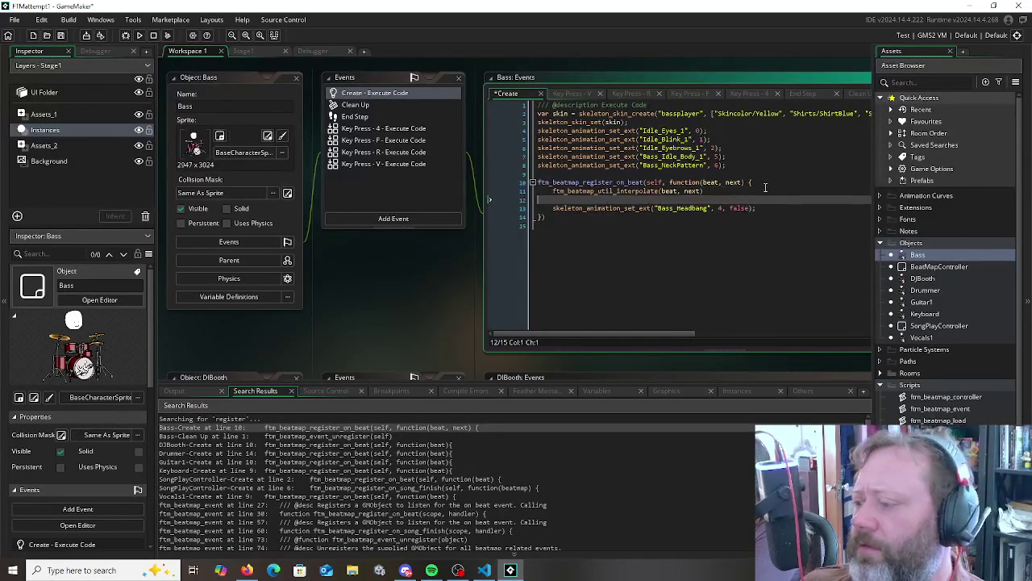
pyautogui.hotkey('ctrl', 'v')
pyautogui.write('a')
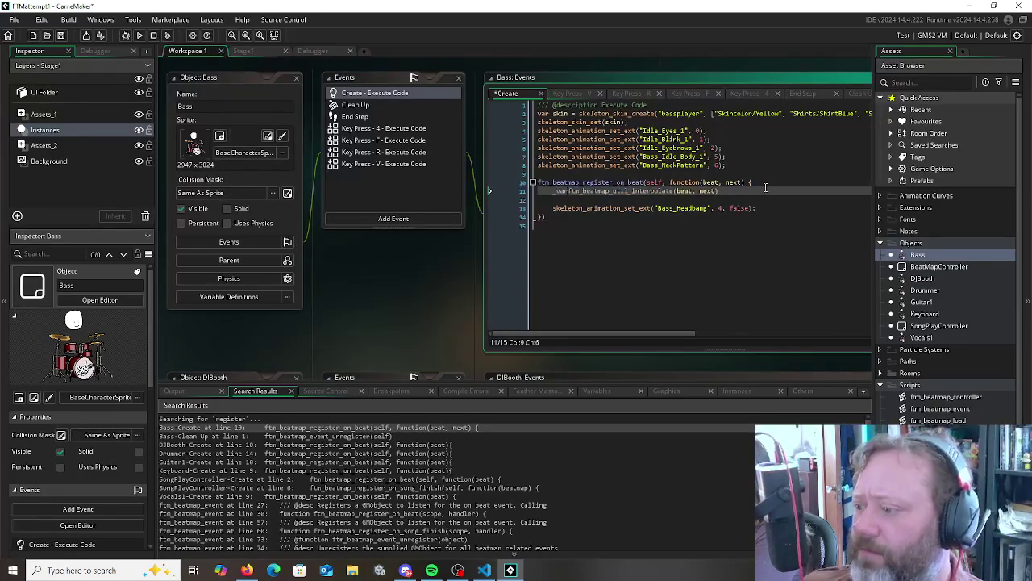
pyautogui.write('r _interpo')
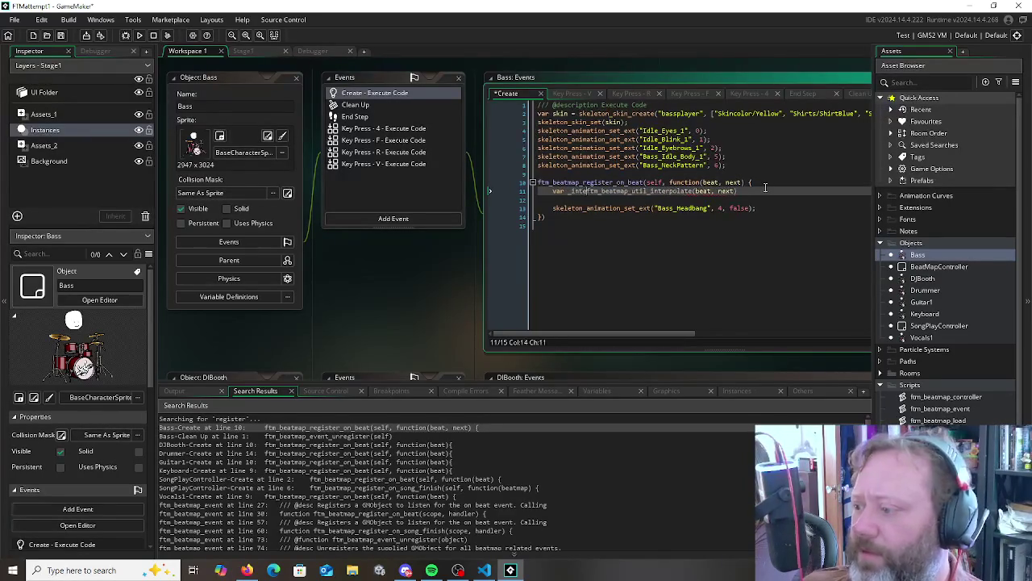
pyautogui.write('lation =')
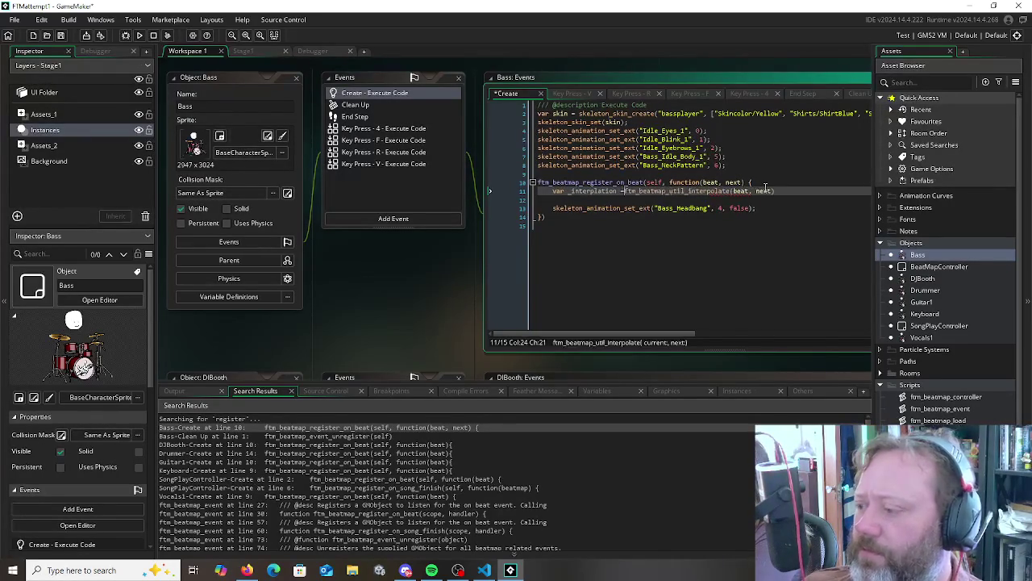
pyautogui.press('Down')
pyautogui.press('Delete')
pyautogui.press('End')
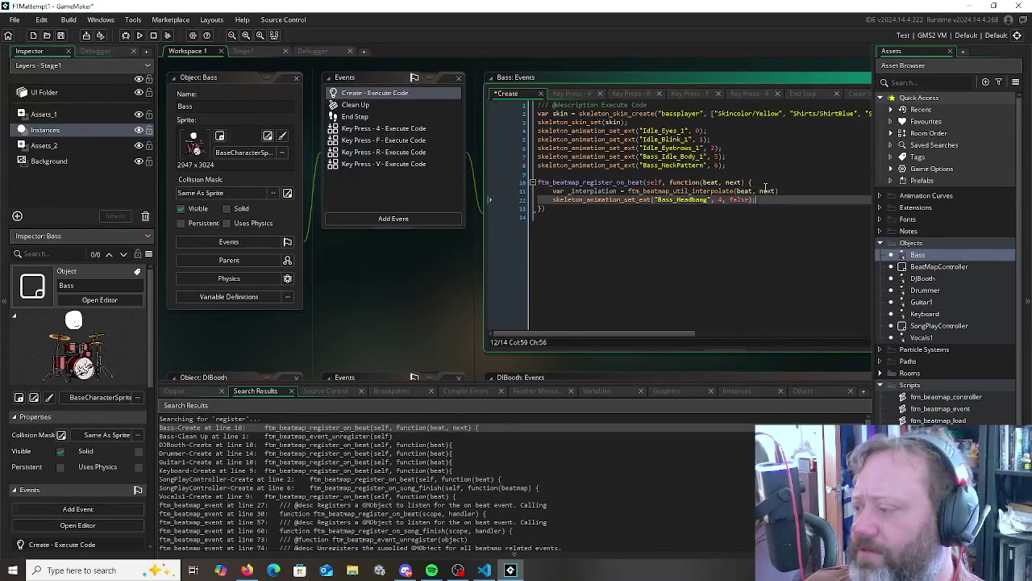
# Add image_speed = _interpolation.animation_speed after the animation call
pyautogui.press('Return')
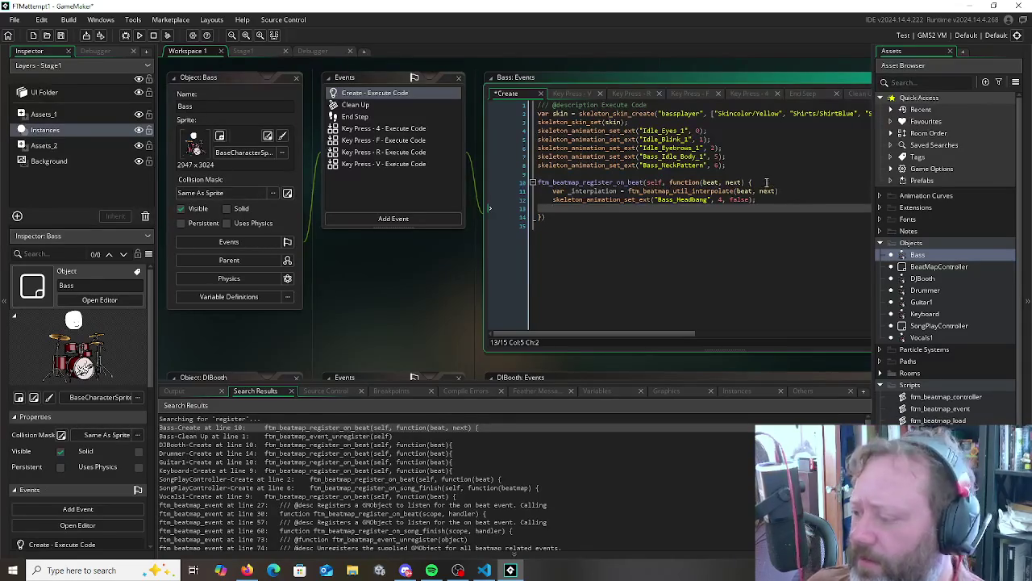
pyautogui.write('im')
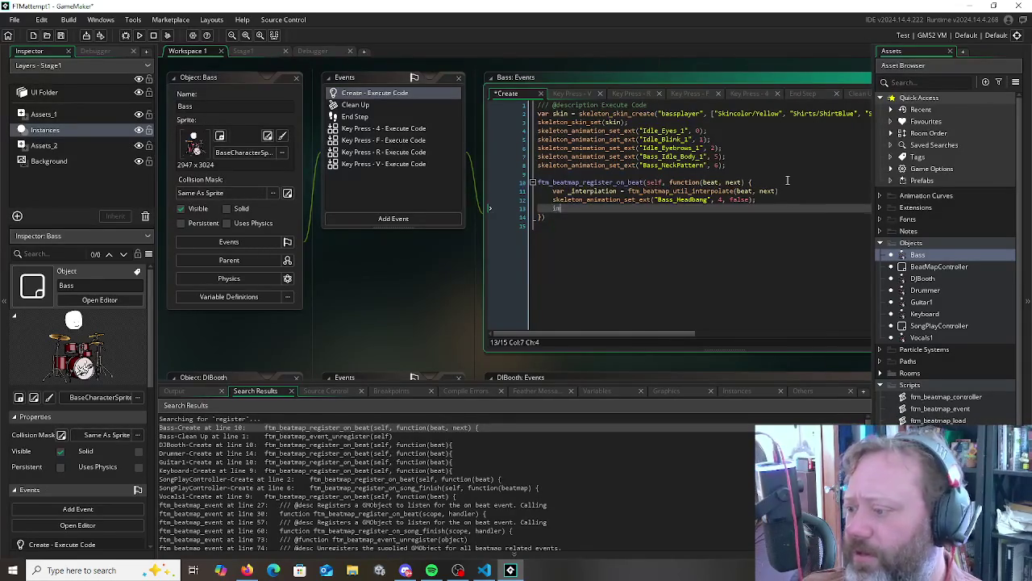
pyautogui.press('Return')
pyautogui.write('= _')
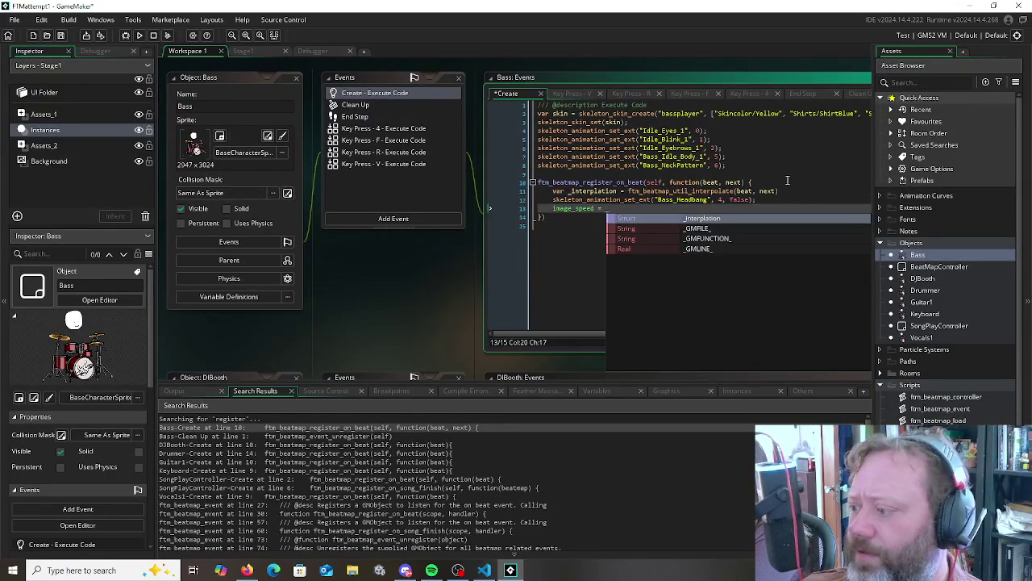
pyautogui.press('Return')
pyautogui.write('.')
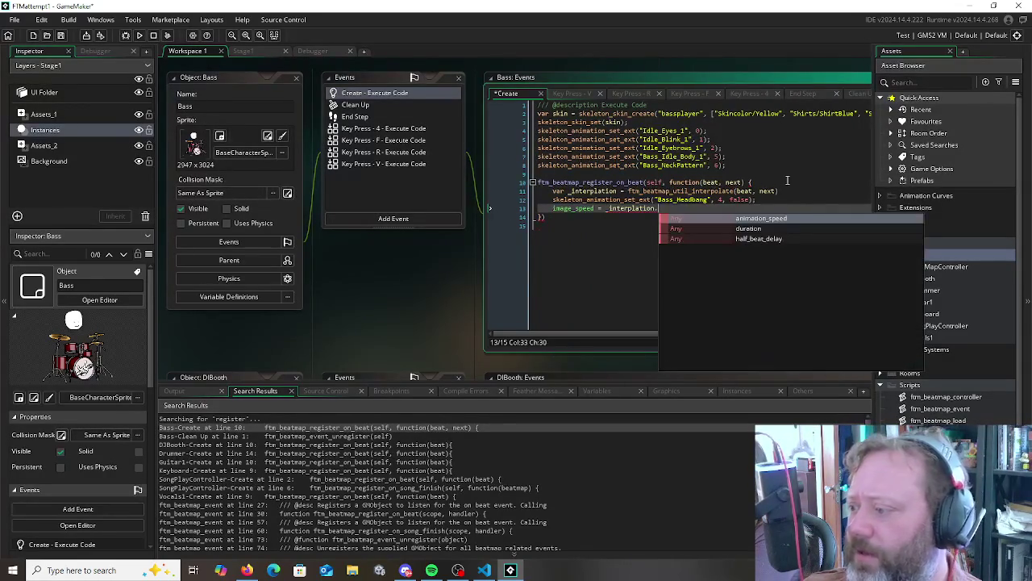
pyautogui.press('Down')
pyautogui.press('Up')
pyautogui.press('Return')
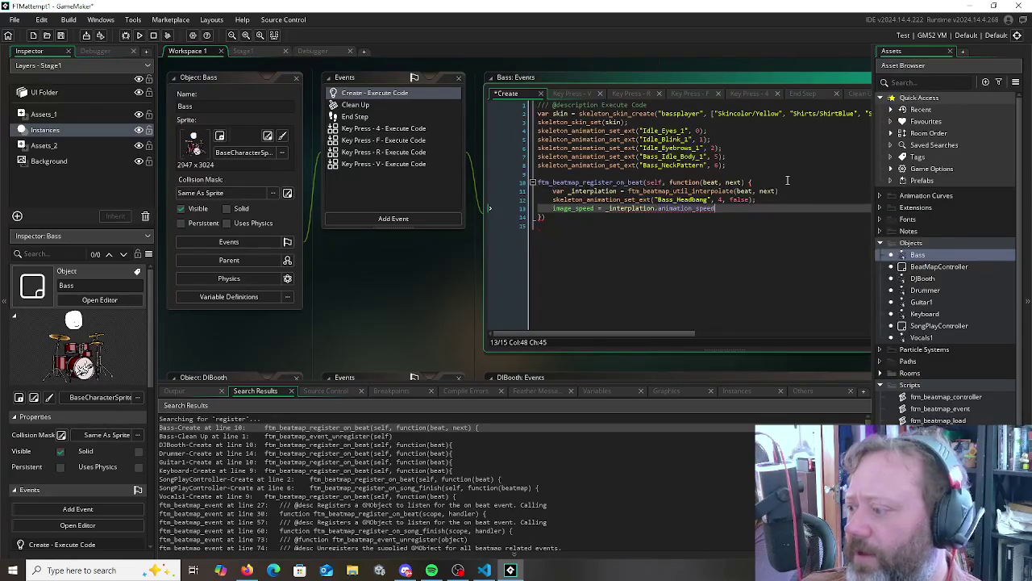
pyautogui.press('Down')
pyautogui.press('Down')
# Save the Create event, check the interpolate parameters, and run the game with F5
pyautogui.hotkey('ctrl', 's')
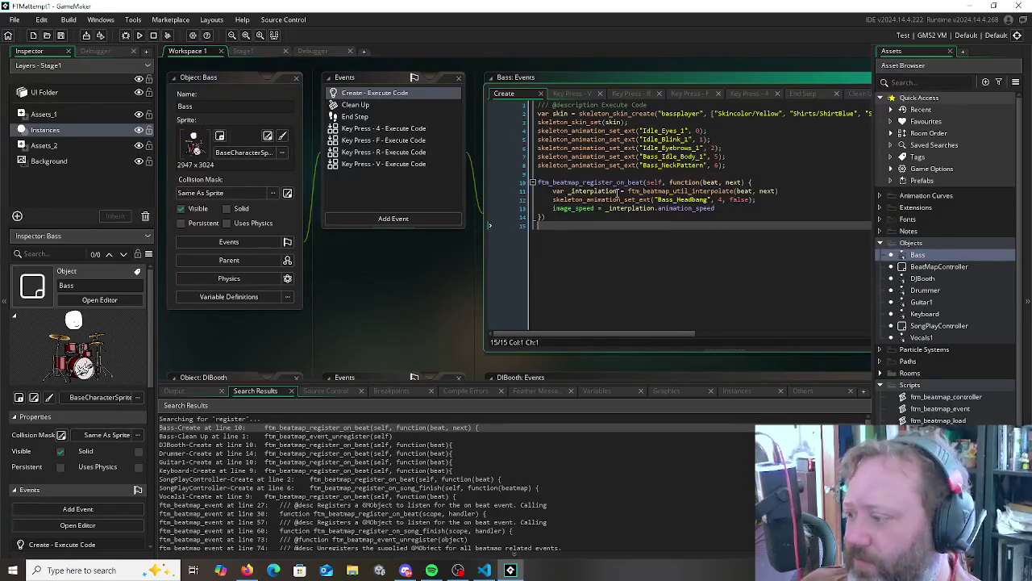
pyautogui.click(667, 191)
pyautogui.doubleClick(695, 208)
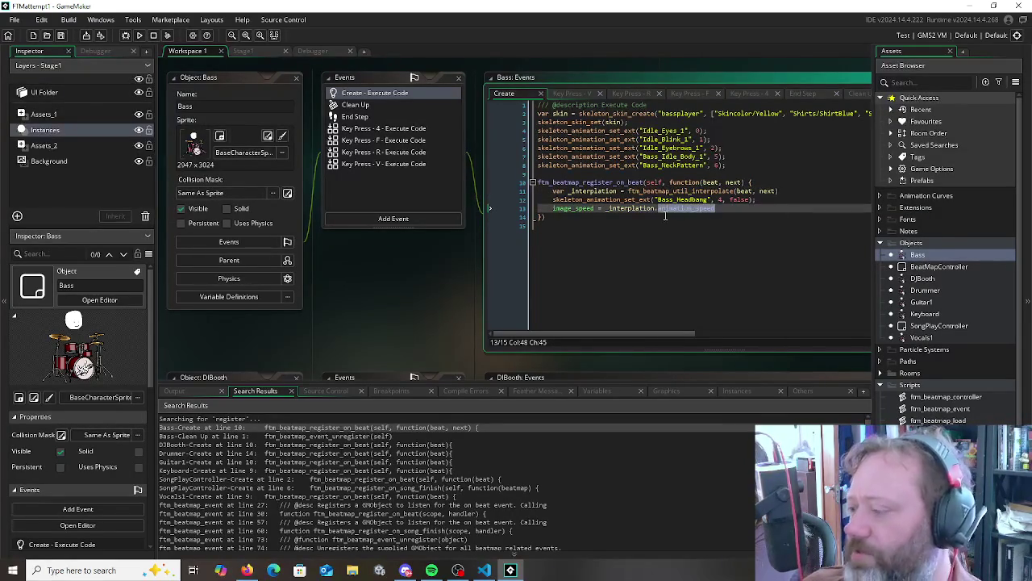
pyautogui.click(607, 226)
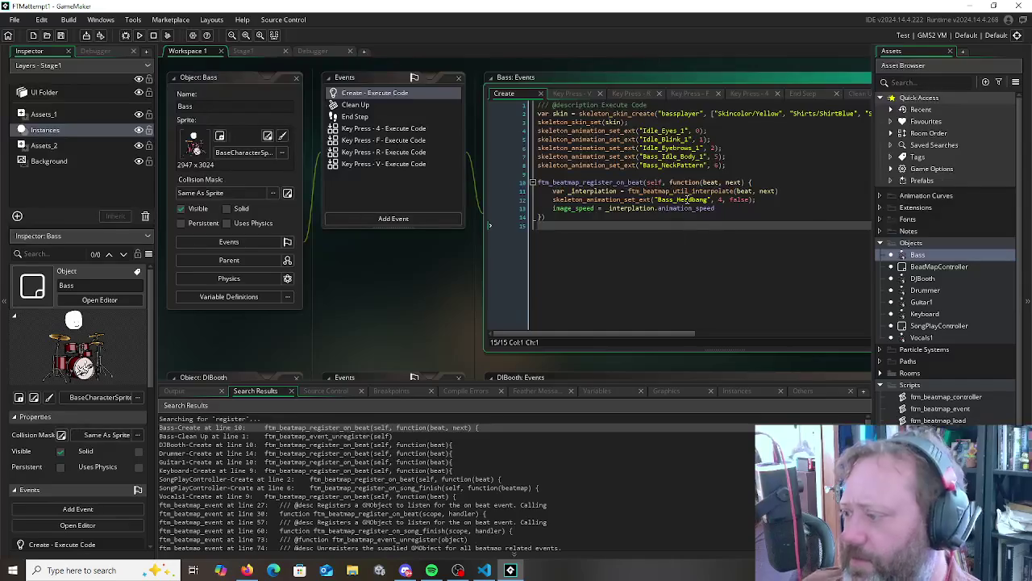
pyautogui.doubleClick(684, 208)
pyautogui.click(600, 296)
pyautogui.press('F5')
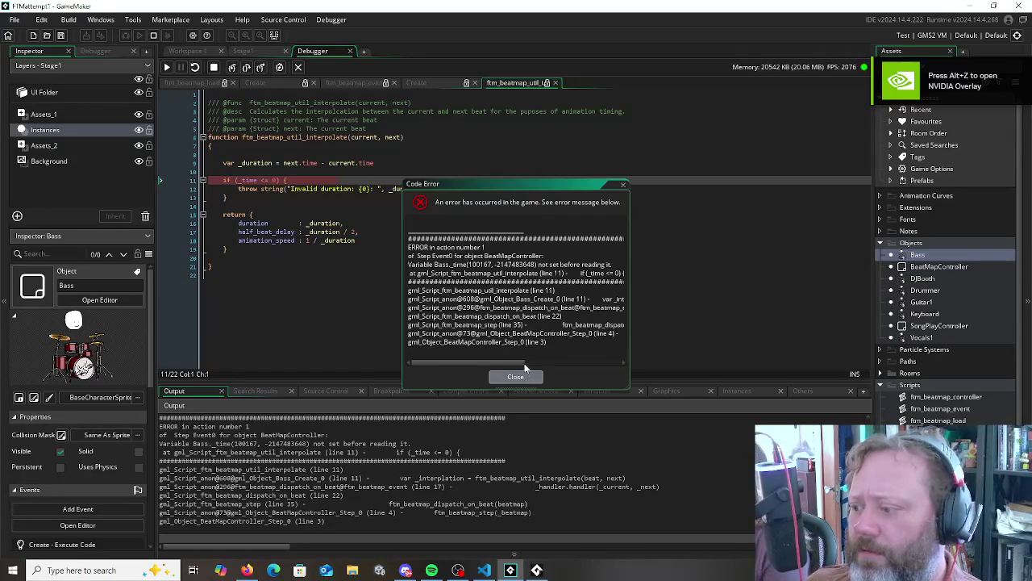
# Dismiss the _time code error and stop the running game
pyautogui.moveTo(495, 362); pyautogui.dragTo(499, 364)
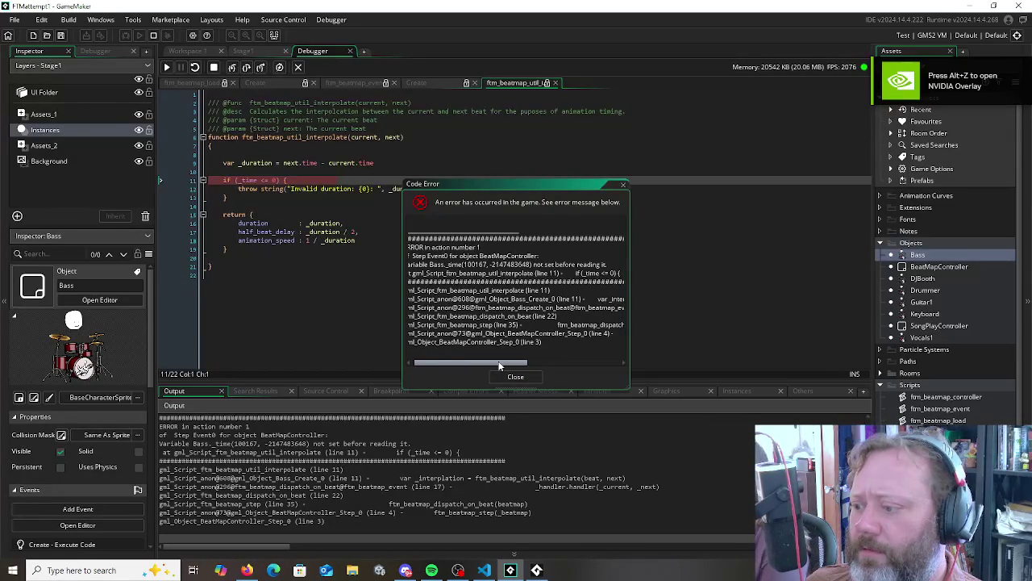
pyautogui.click(515, 377)
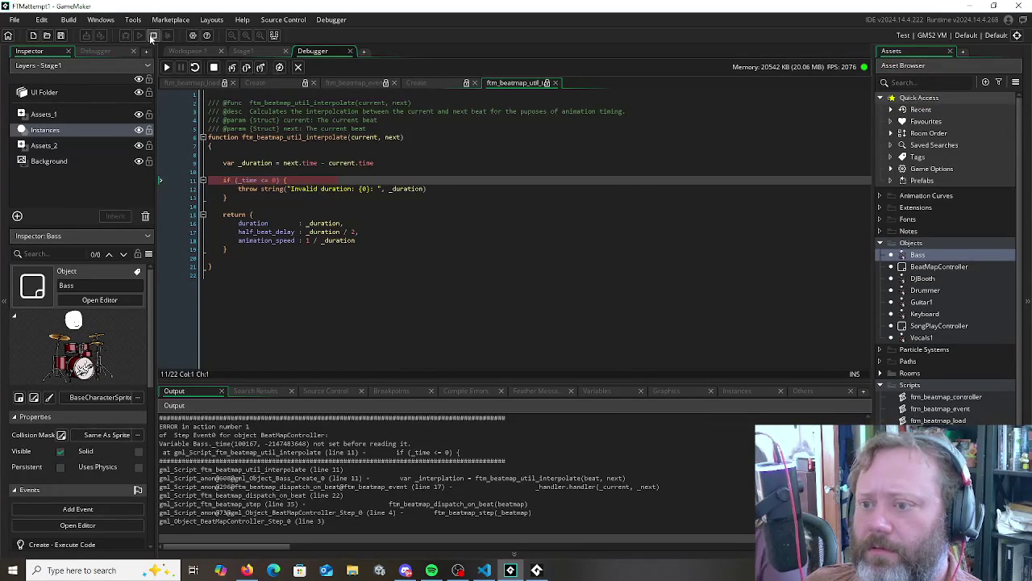
pyautogui.click(152, 36)
pyautogui.click(194, 190)
# Run the game again and dismiss the repeated _time code error
pyautogui.click(125, 36)
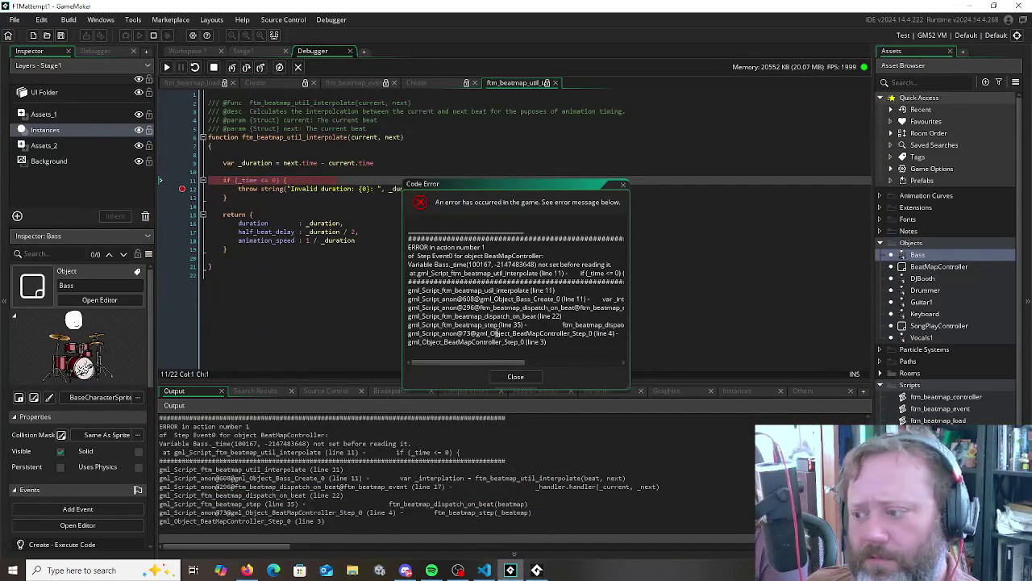
pyautogui.moveTo(497, 362)
pyautogui.mouseDown()
pyautogui.moveTo(522, 365)
pyautogui.moveTo(470, 358)
pyautogui.mouseUp()
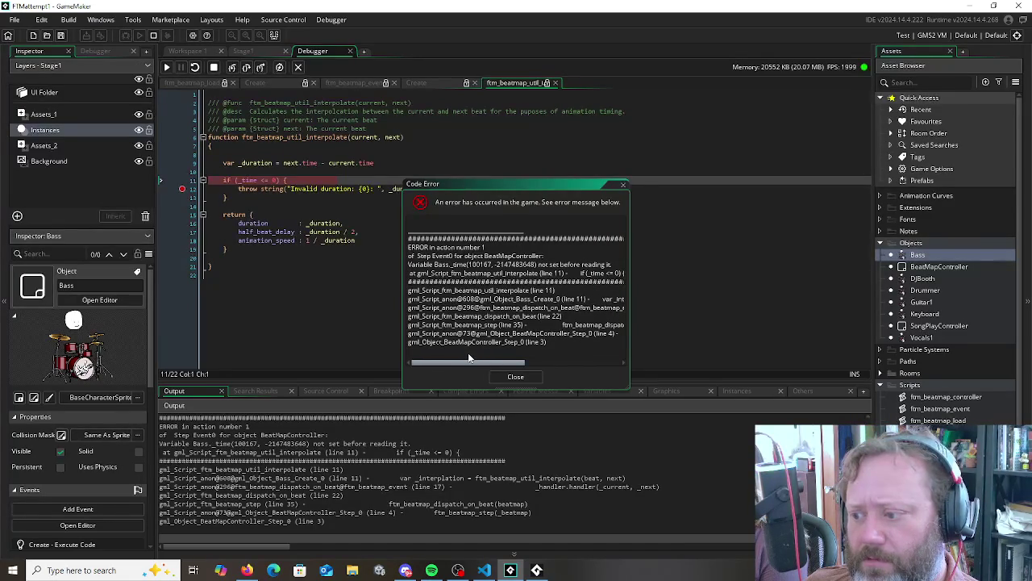
pyautogui.moveTo(470, 358); pyautogui.dragTo(536, 361)
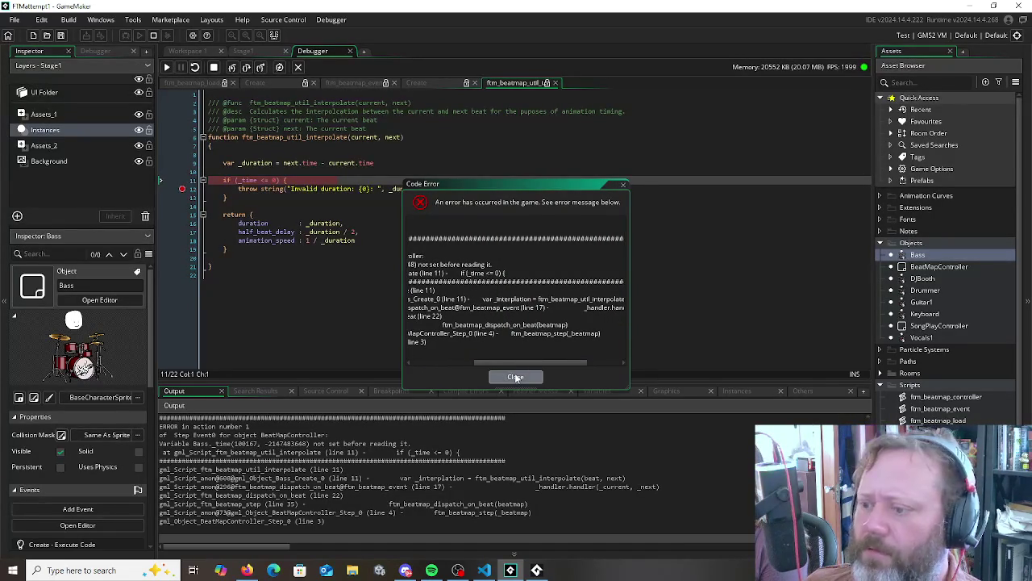
pyautogui.click(516, 377)
# Stop the game and put a breakpoint on the _duration line of the interpolate script
pyautogui.click(186, 191)
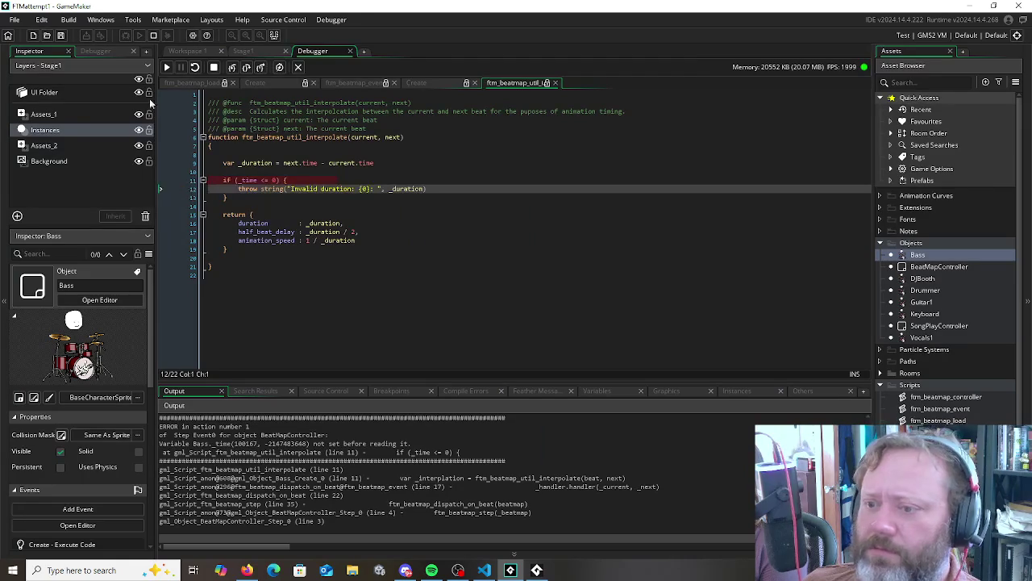
pyautogui.click(153, 36)
pyautogui.click(286, 180)
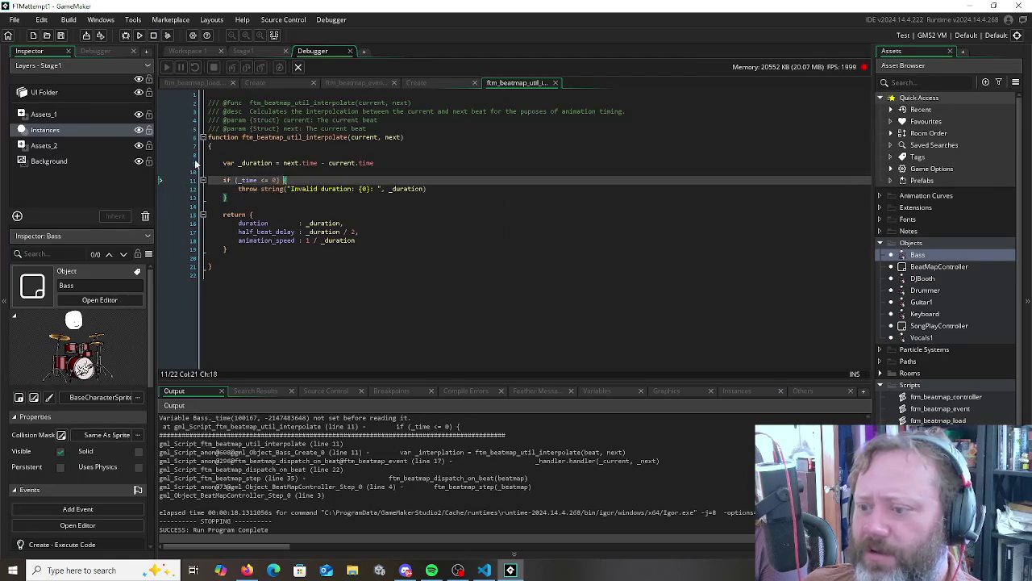
pyautogui.click(194, 165)
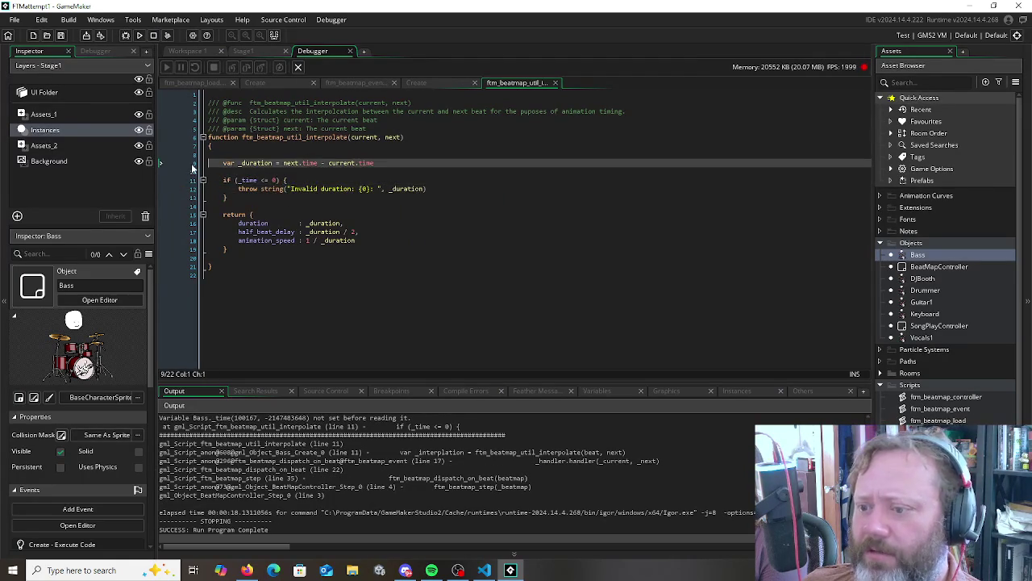
# Debug-run until it pauses at the _duration breakpoint, stop, and return to Workspace 1
pyautogui.click(125, 36)
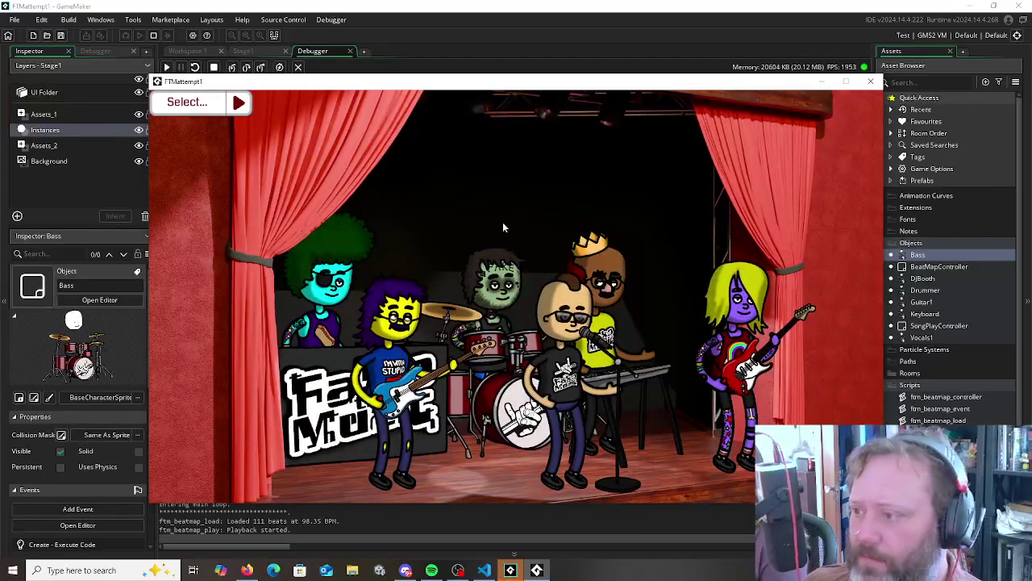
pyautogui.click(451, 49)
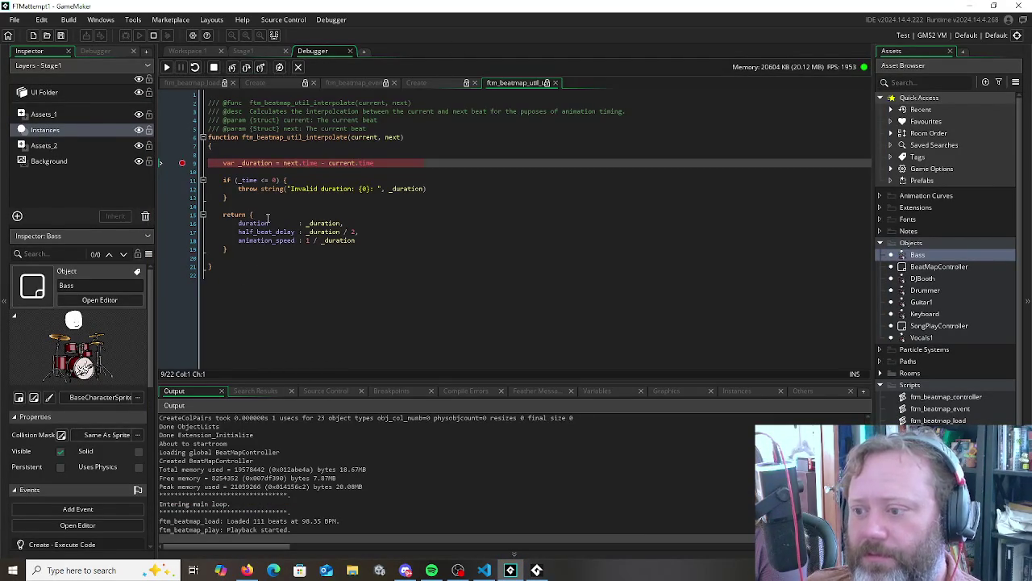
pyautogui.click(153, 35)
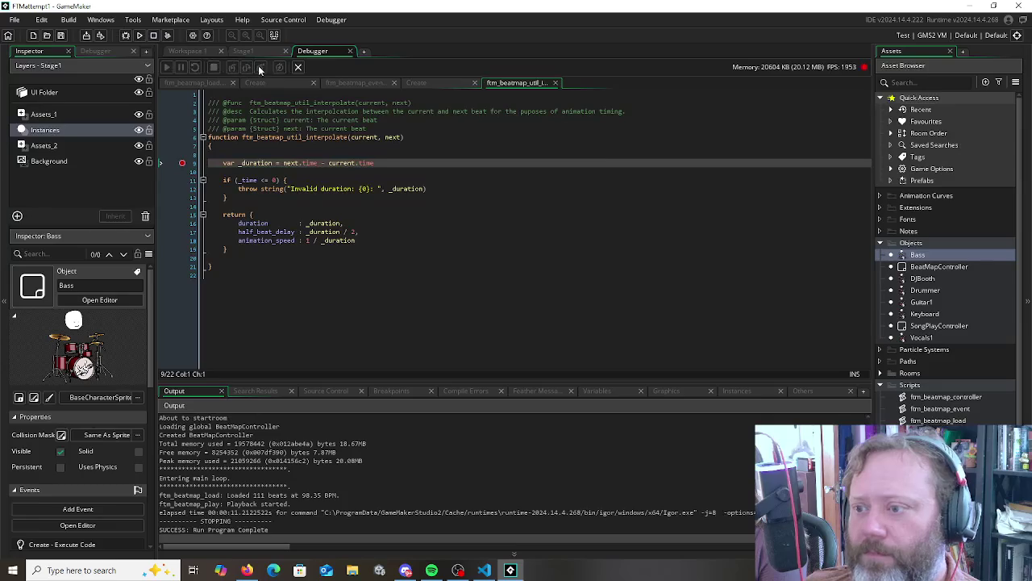
pyautogui.click(189, 51)
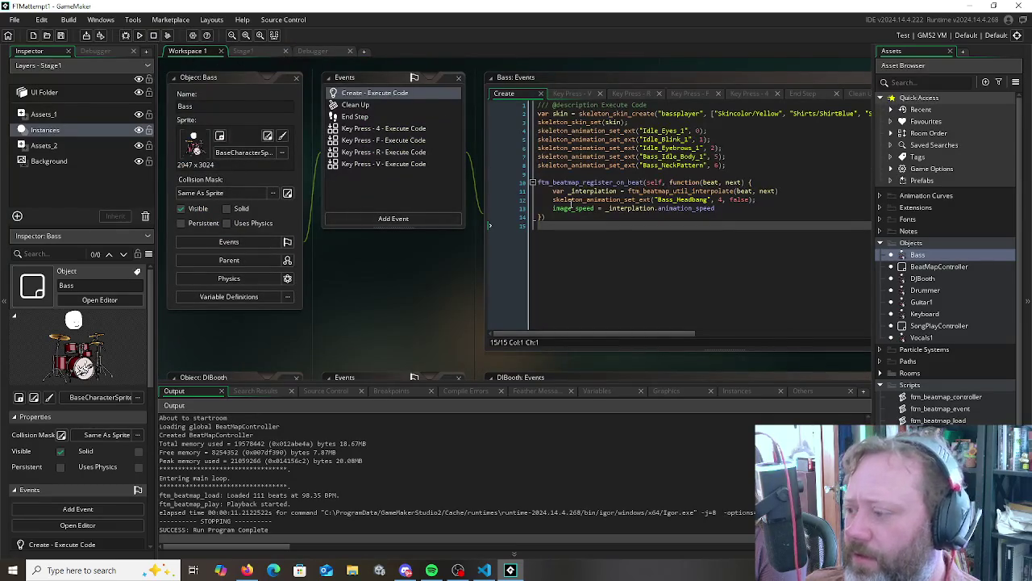
# Set a breakpoint on Bass's _interpolation line and debug-run until it pauses there
pyautogui.click(521, 192)
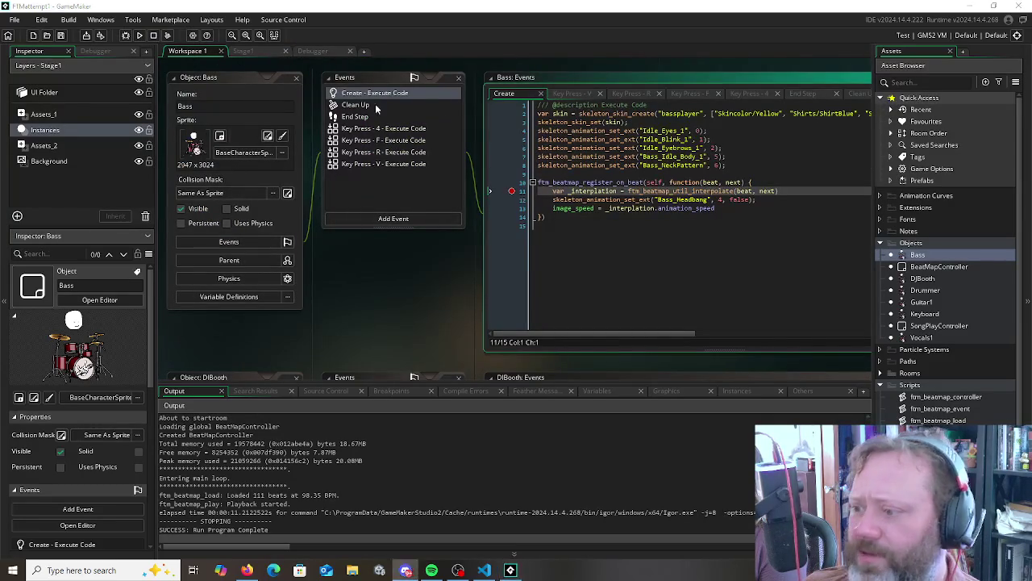
pyautogui.click(126, 35)
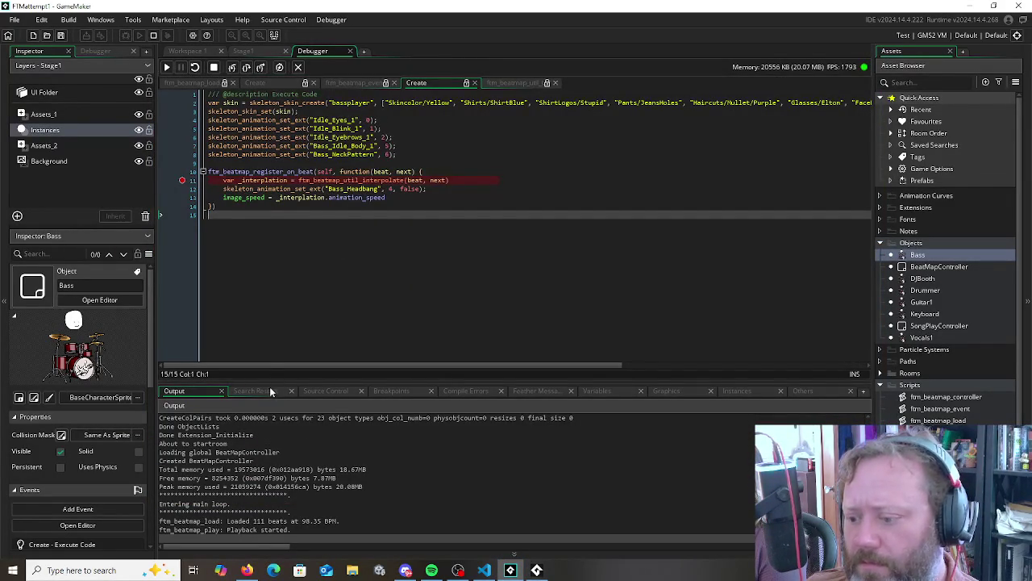
pyautogui.click(597, 390)
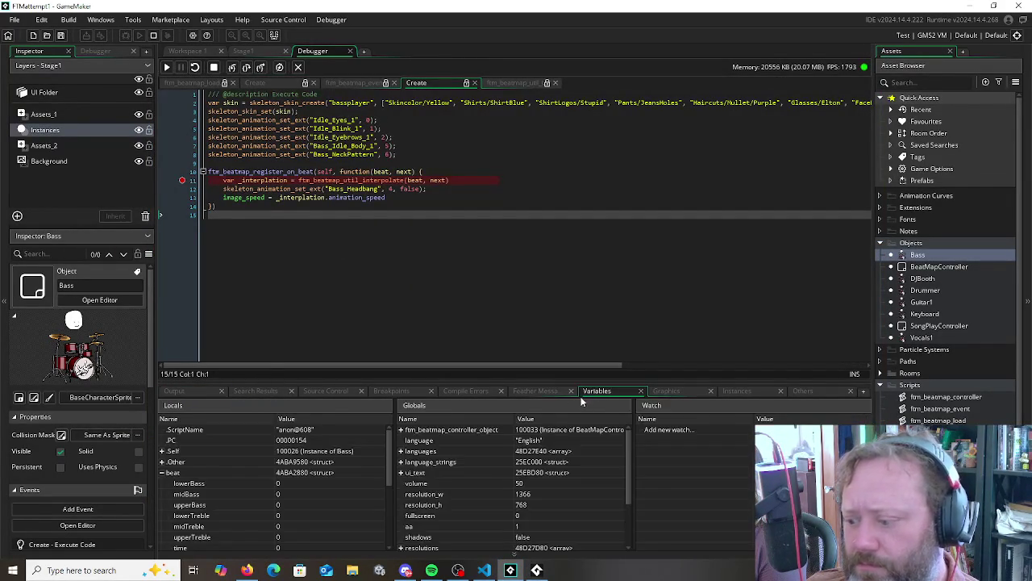
# Inspect the beat struct's fields and its time value in the Variables panel
pyautogui.click(163, 473)
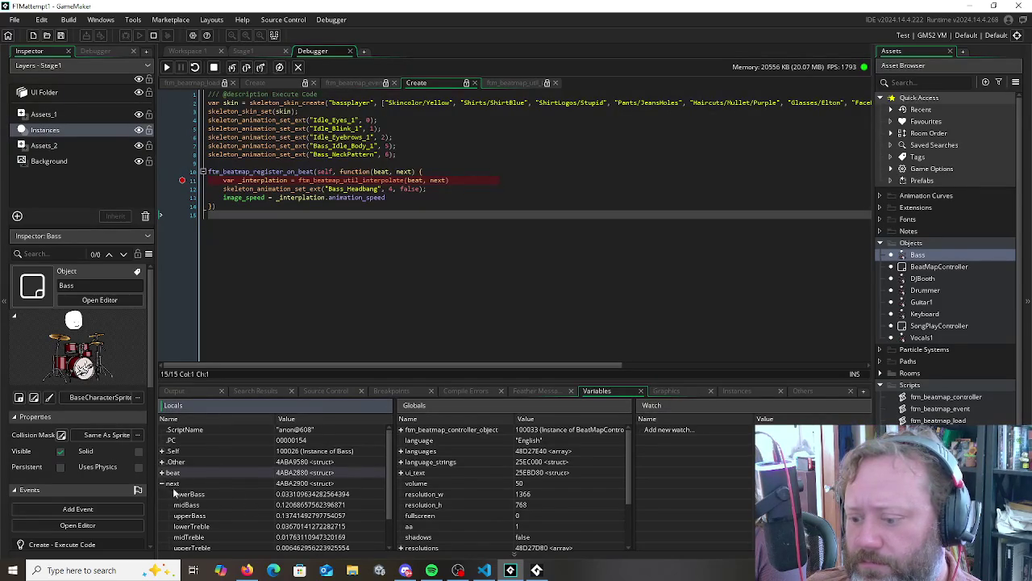
pyautogui.scroll(-1, 194, 500)
pyautogui.scroll(1, 194, 508)
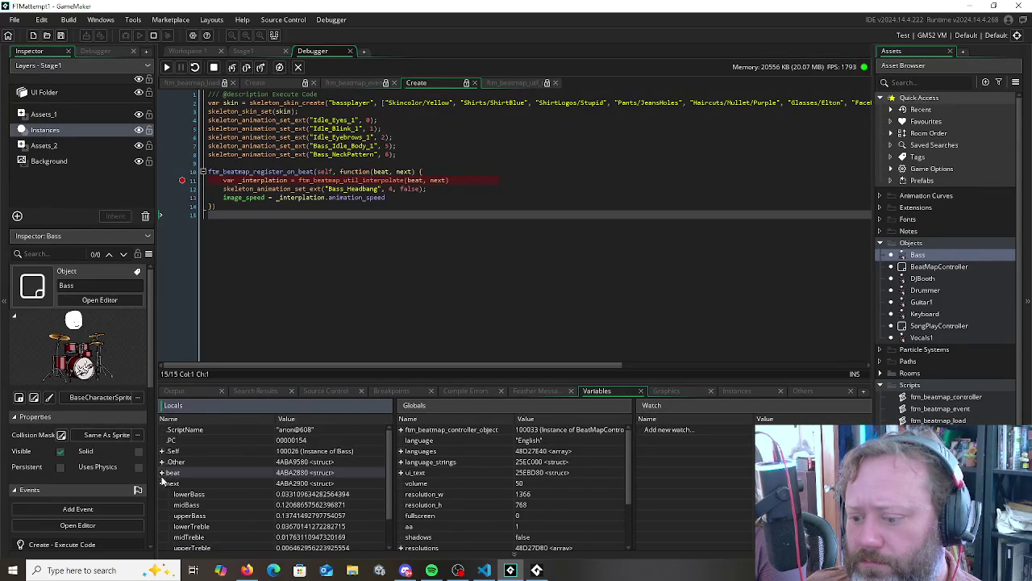
pyautogui.click(162, 473)
pyautogui.scroll(-3, 205, 490)
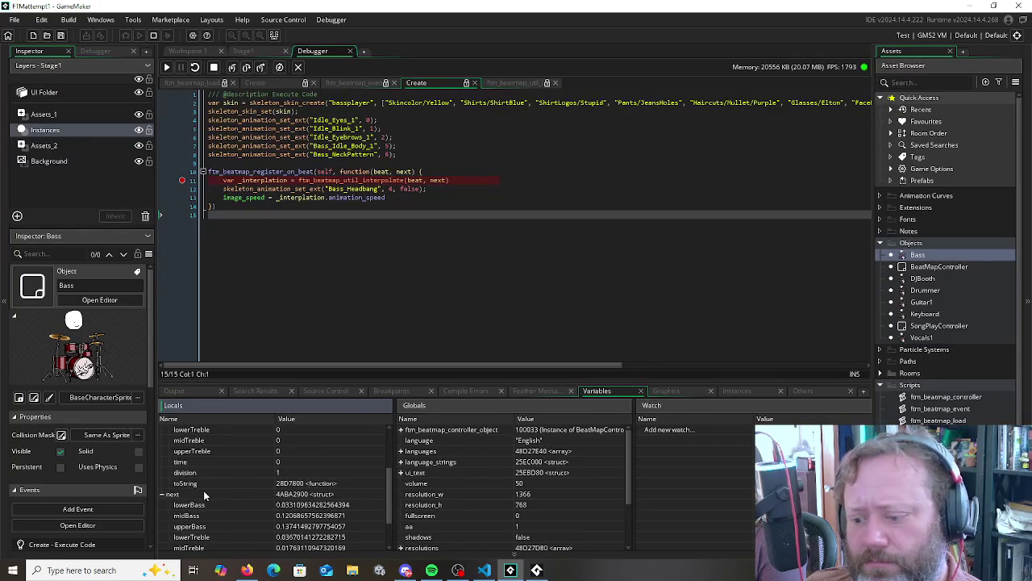
pyautogui.scroll(-1, 204, 490)
pyautogui.scroll(3, 208, 489)
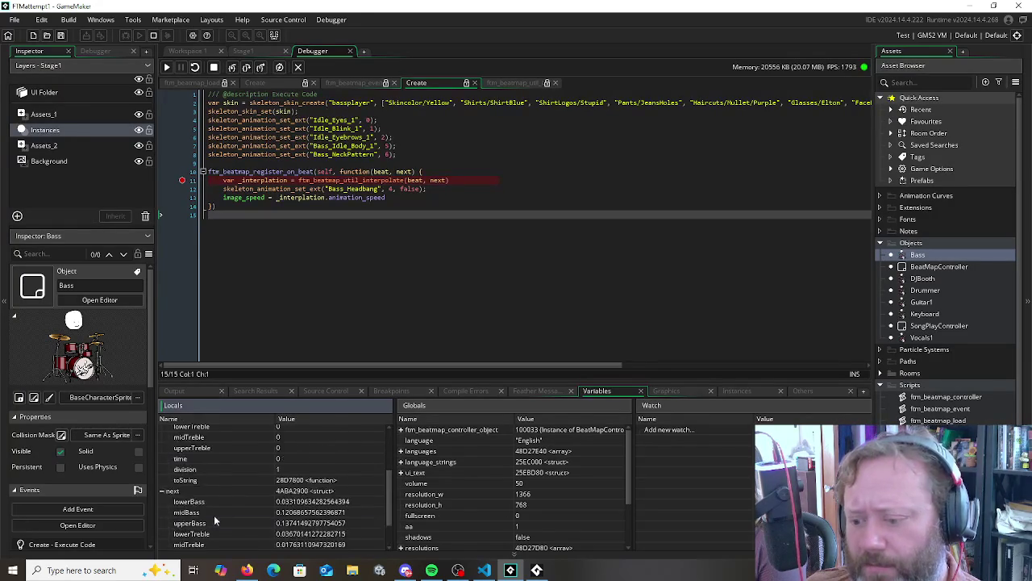
pyautogui.click(197, 520)
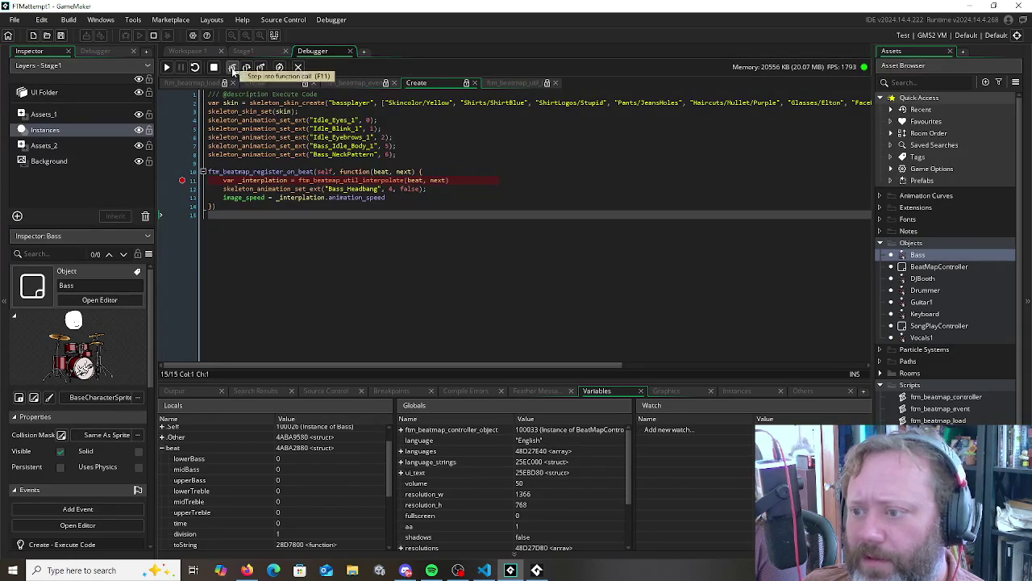
# Step into ftm_beatmap_util_interpolate, advance one line, then stop debugging
pyautogui.click(233, 71)
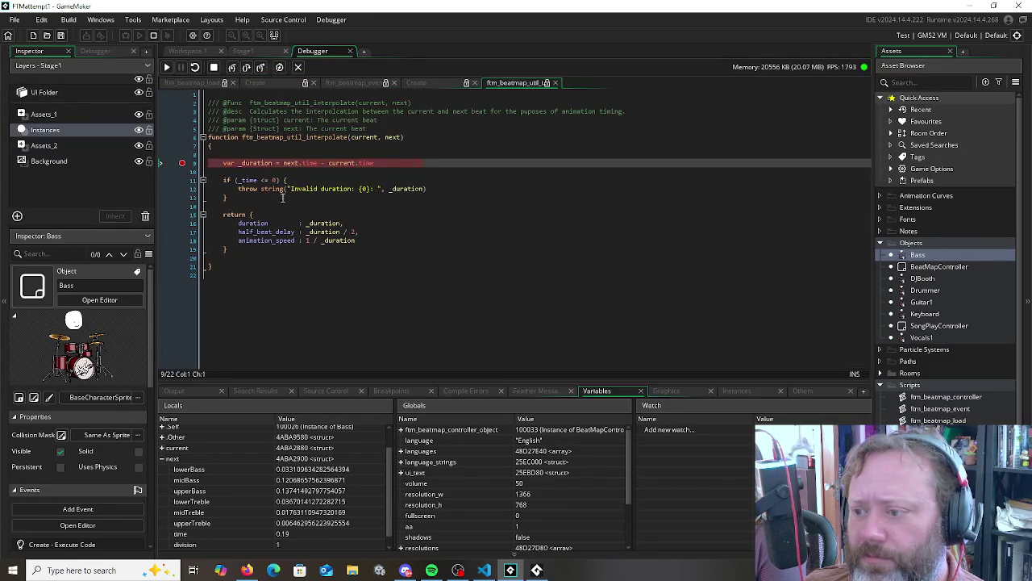
pyautogui.press('F11')
pyautogui.moveTo(296, 166)
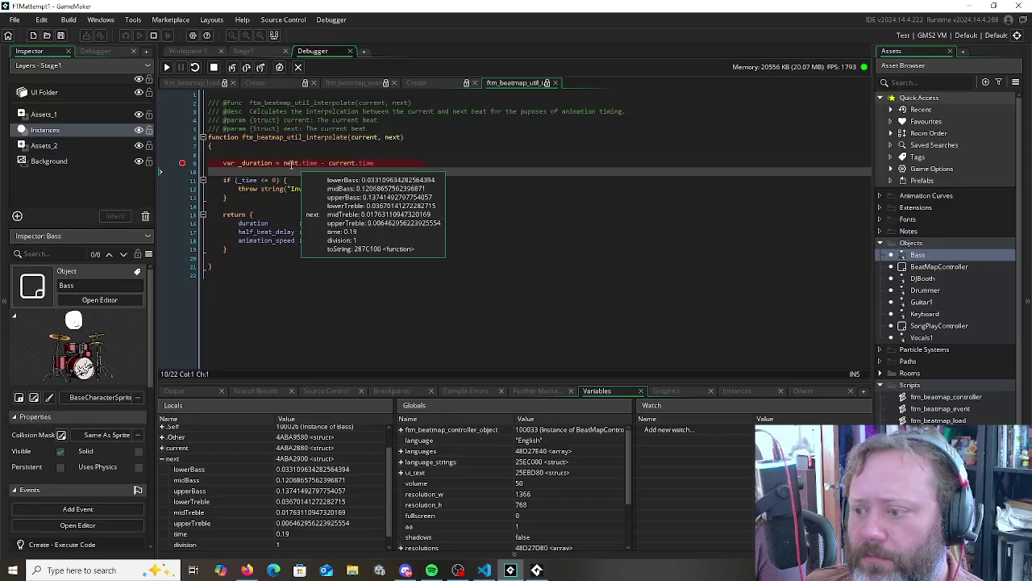
pyautogui.click(153, 35)
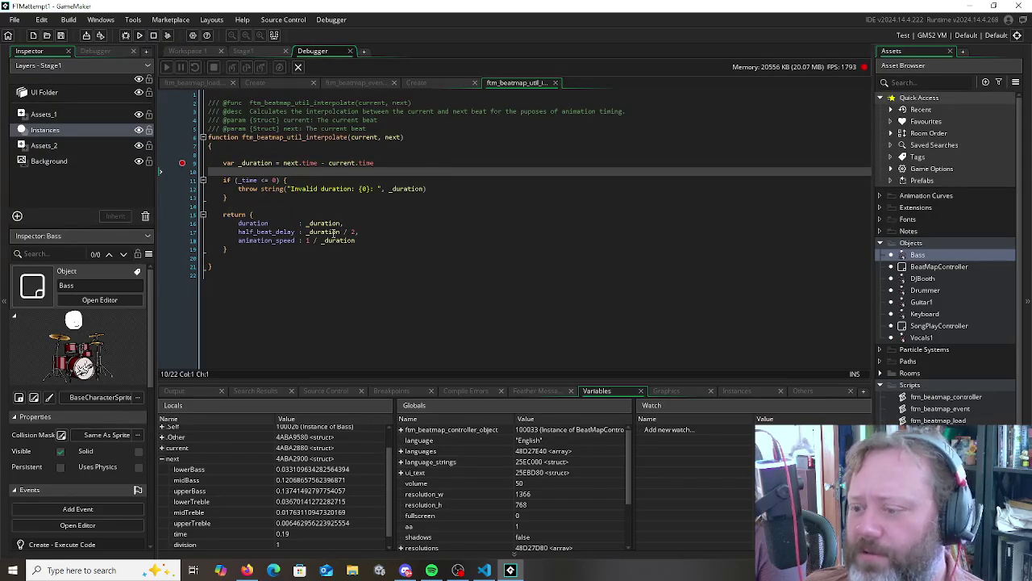
# Replace _time with _duration in the validity check, remove the breakpoint, and debug-run again
pyautogui.doubleClick(262, 164)
pyautogui.hotkey('ctrl', 'c')
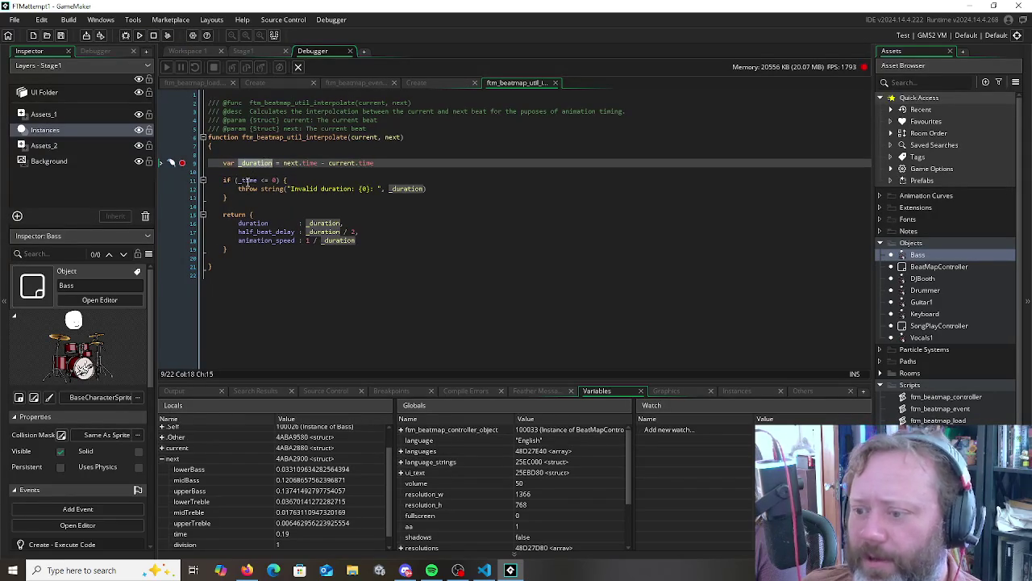
pyautogui.doubleClick(246, 181)
pyautogui.hotkey('ctrl', 'v')
pyautogui.click(242, 206)
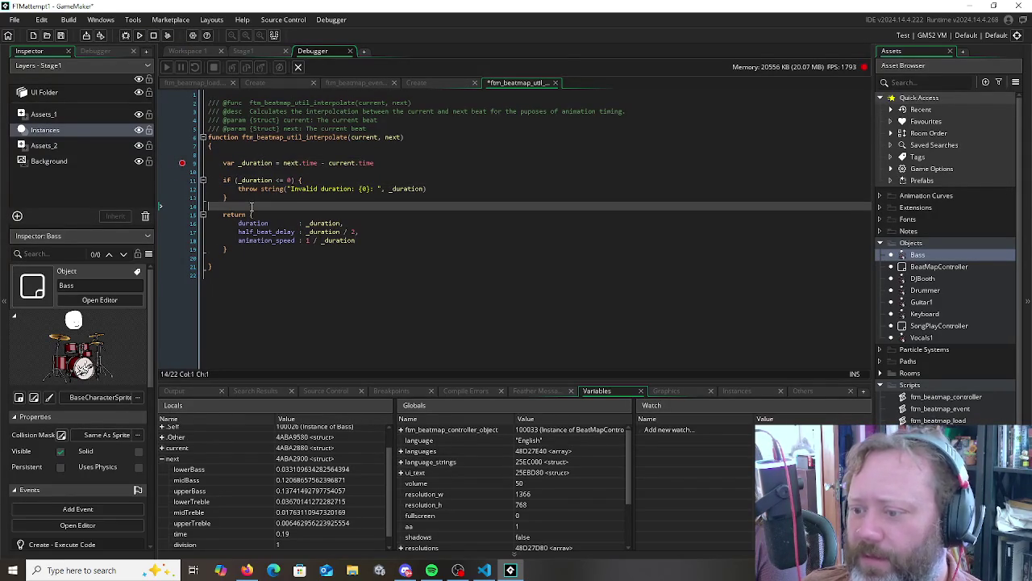
pyautogui.click(258, 264)
pyautogui.click(183, 165)
pyautogui.click(240, 169)
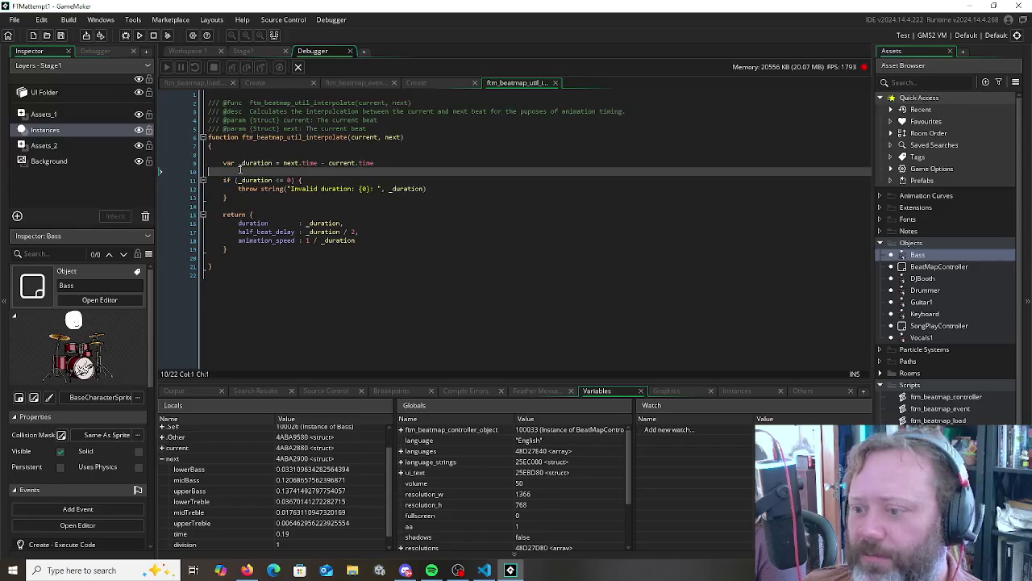
pyautogui.click(274, 286)
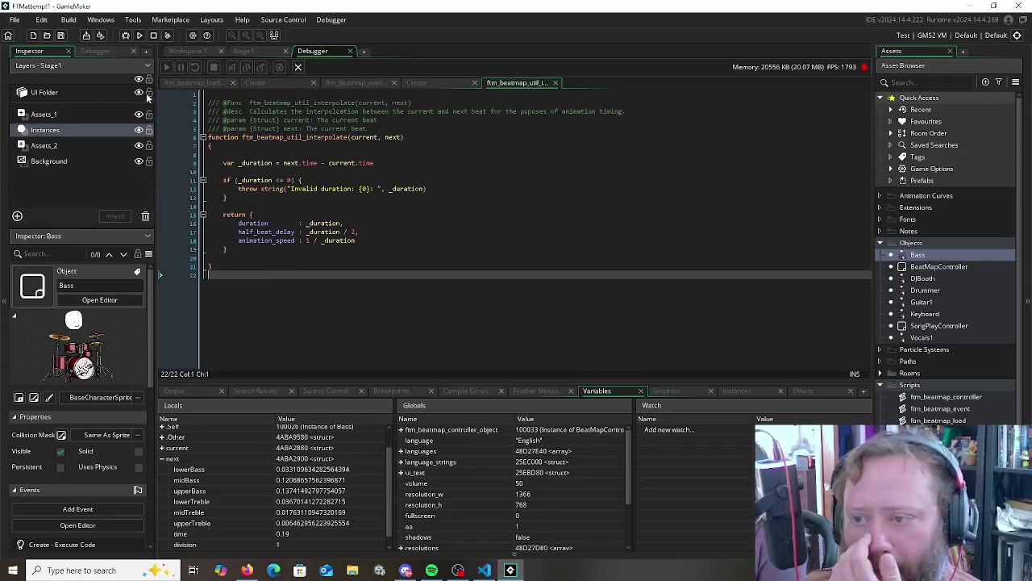
pyautogui.click(126, 36)
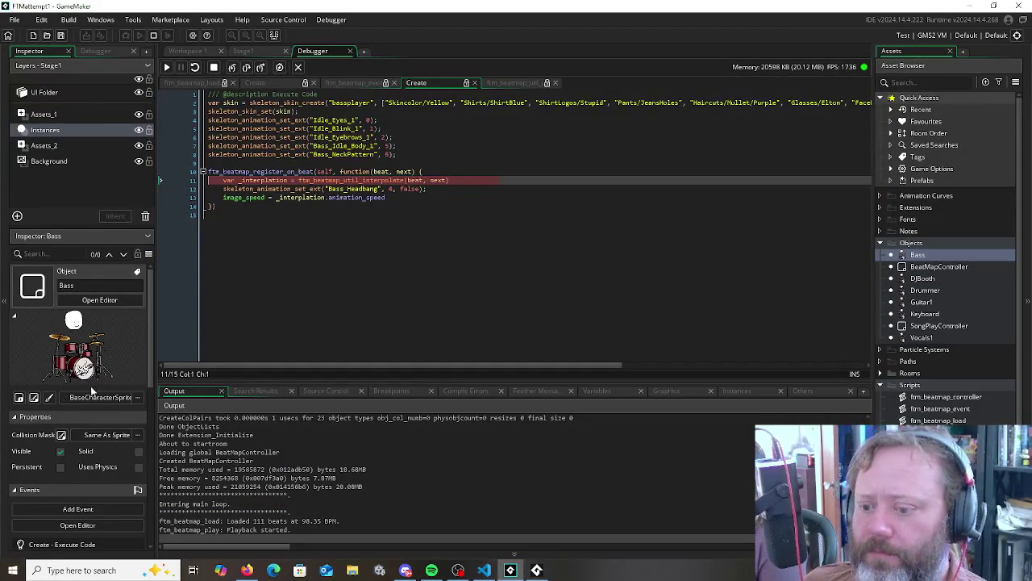
# Step over the interpolation call, stop, and run the game to watch the band
pyautogui.click(246, 68)
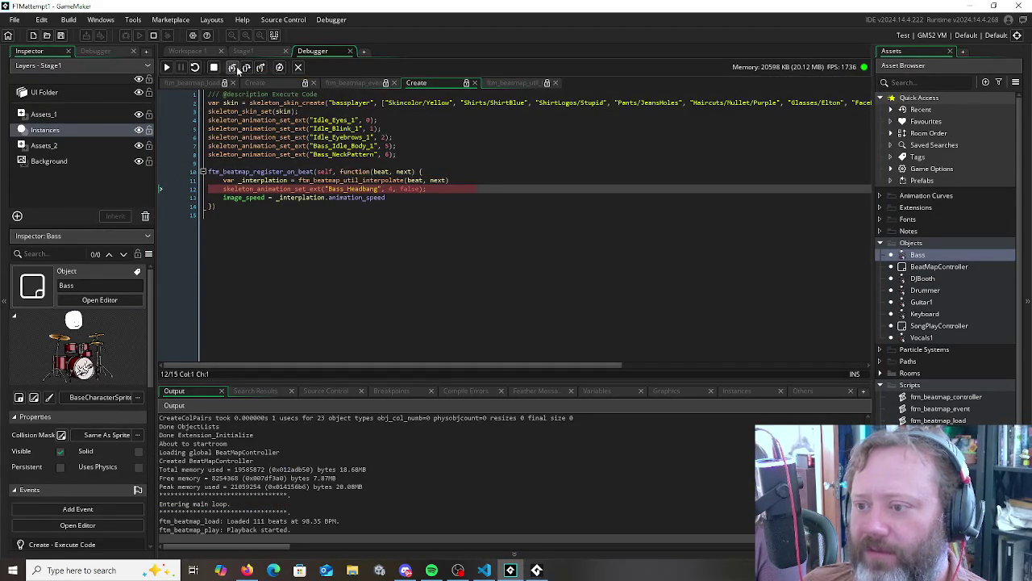
pyautogui.click(212, 67)
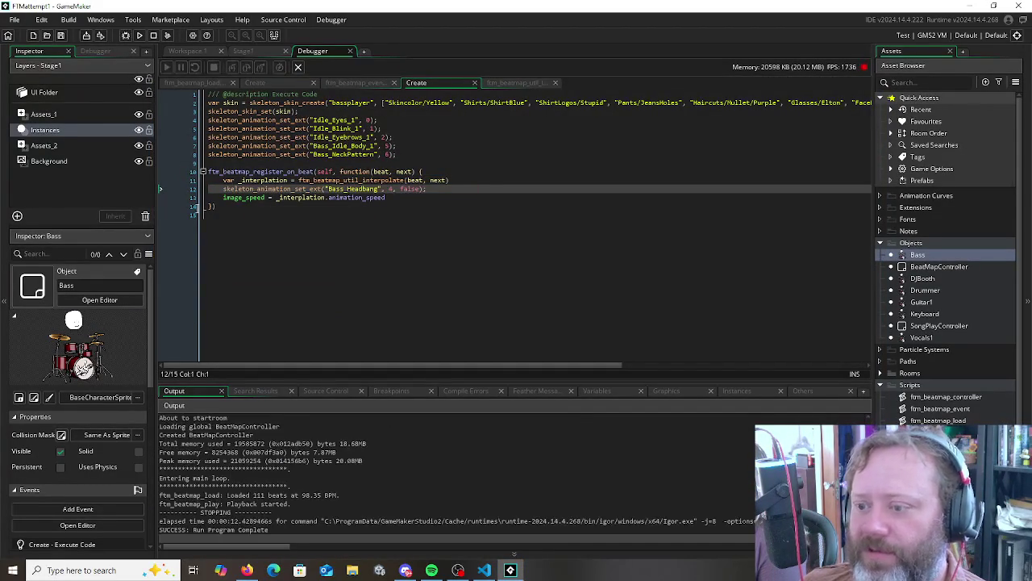
pyautogui.click(126, 41)
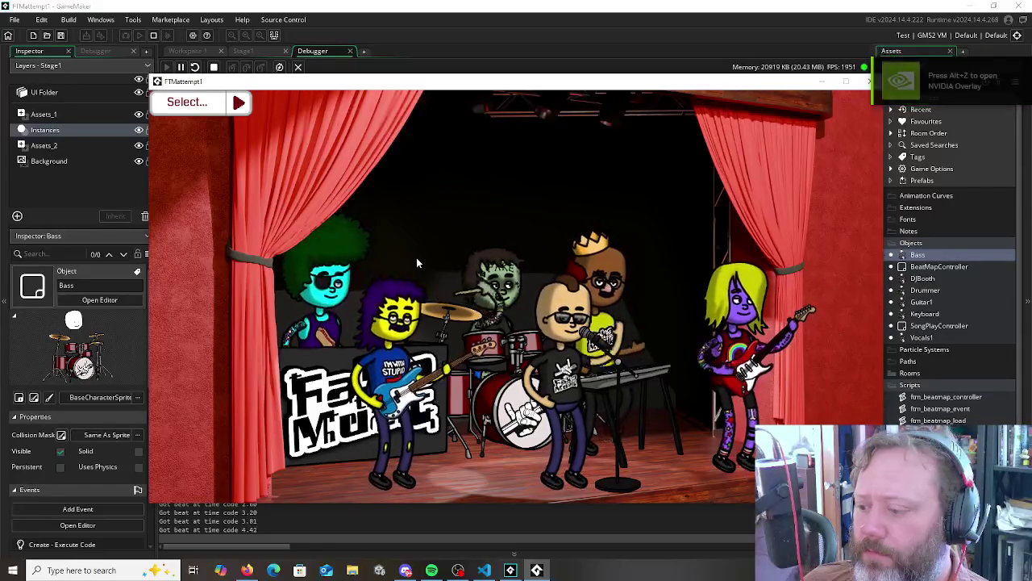
# Back in the code, set a breakpoint on the image_speed line and stop the game
pyautogui.hotkey('alt', 'Tab')
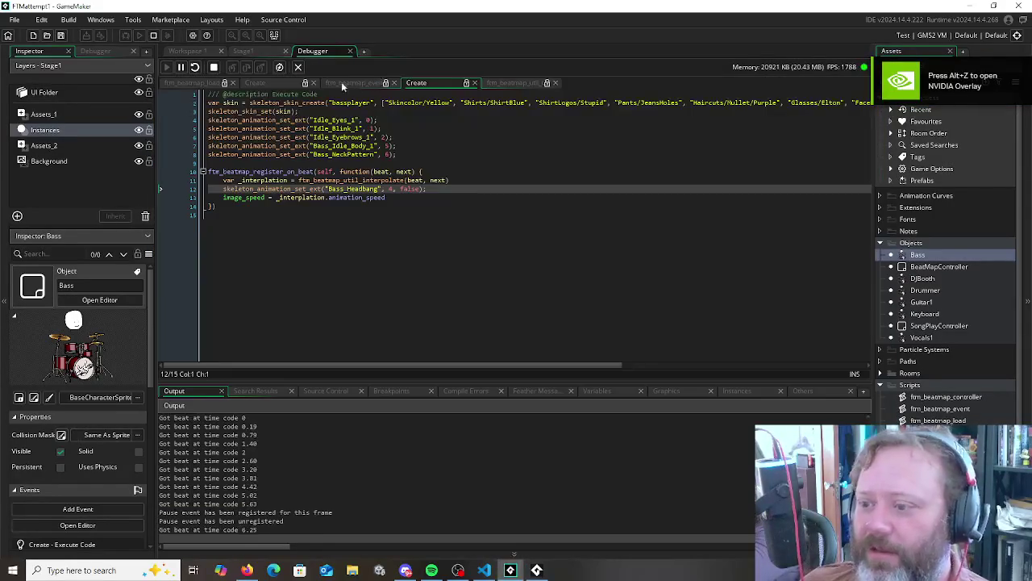
pyautogui.click(332, 190)
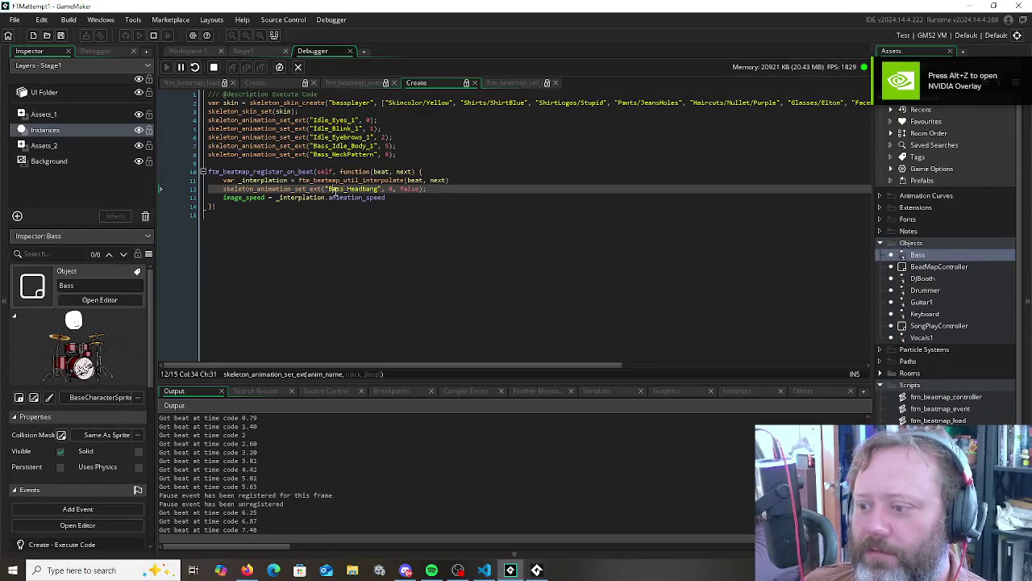
pyautogui.click(182, 198)
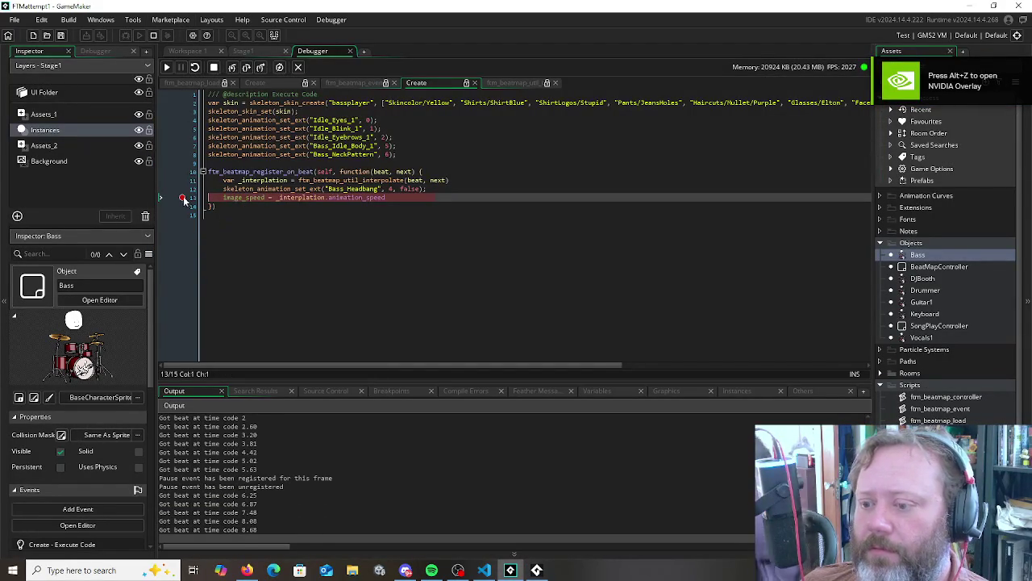
pyautogui.click(153, 36)
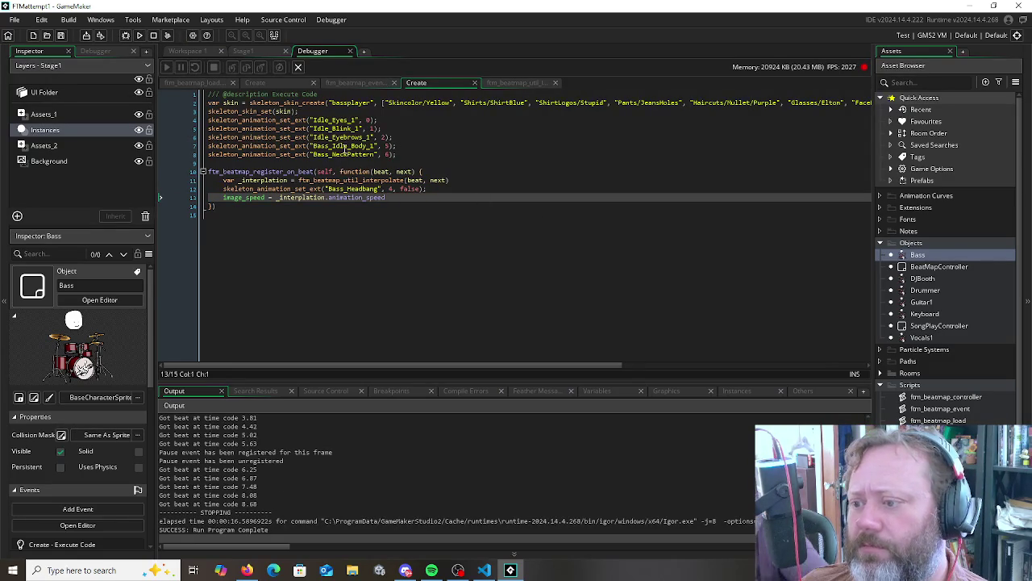
# Change the animation name Bass_Headbang to Bass_Strum_1 and save the Create event
pyautogui.click(292, 215)
pyautogui.doubleClick(359, 197)
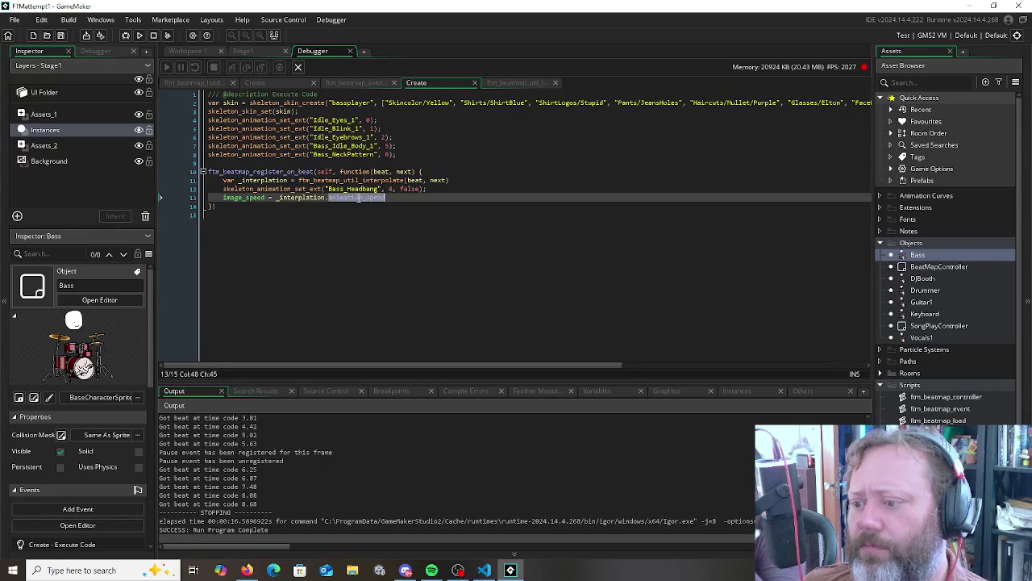
pyautogui.doubleClick(332, 137)
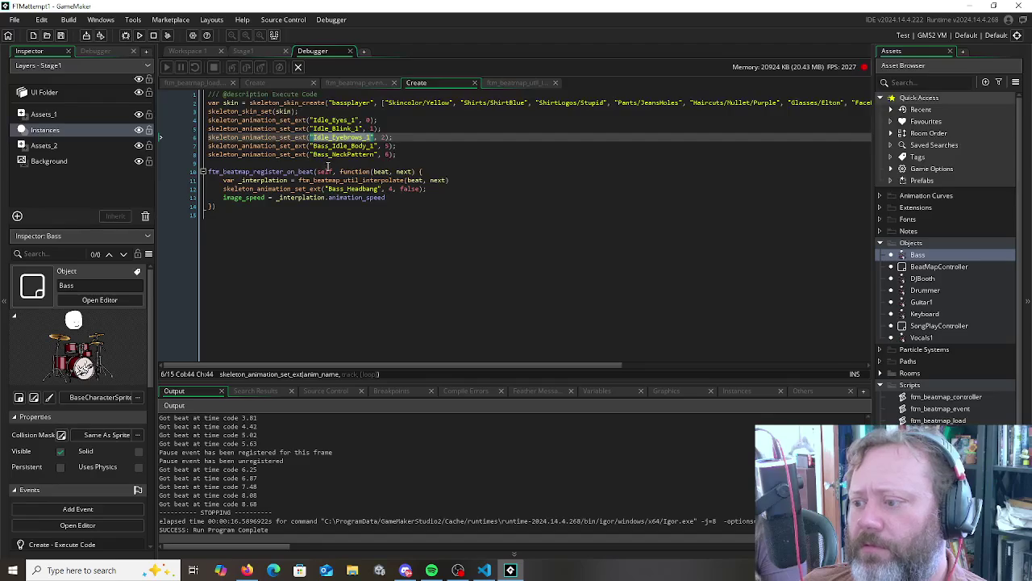
pyautogui.click(339, 230)
pyautogui.click(349, 188)
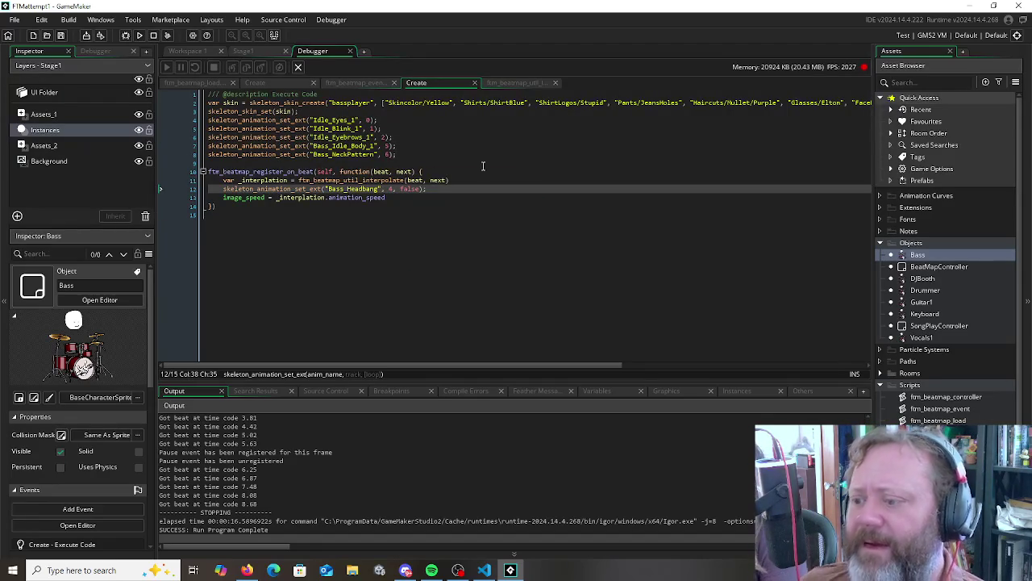
pyautogui.hotkey('shift', 'Right')
pyautogui.hotkey('shift', 'Right')
pyautogui.hotkey('shift', 'Right')
pyautogui.write('Strum_')
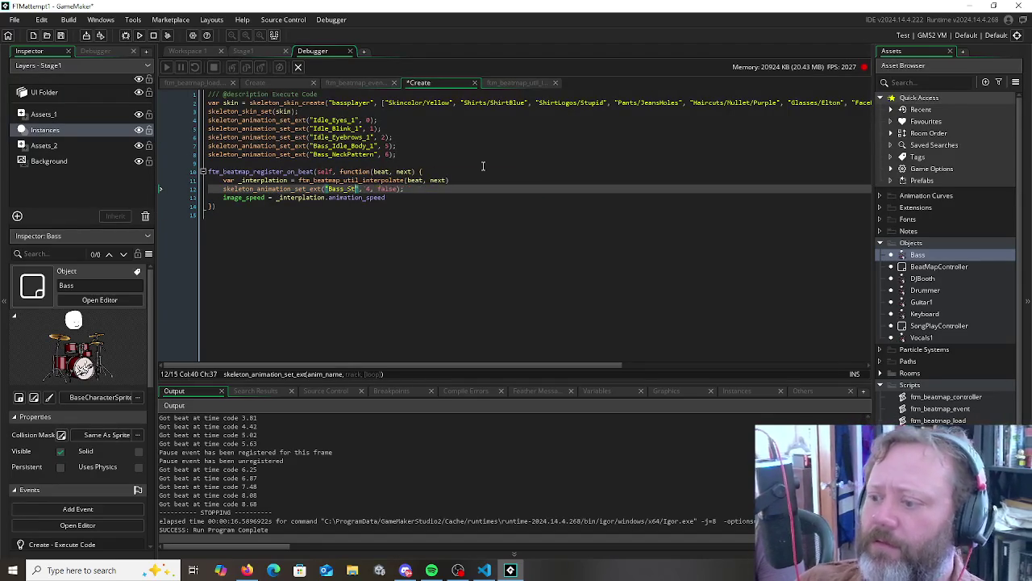
pyautogui.write('1')
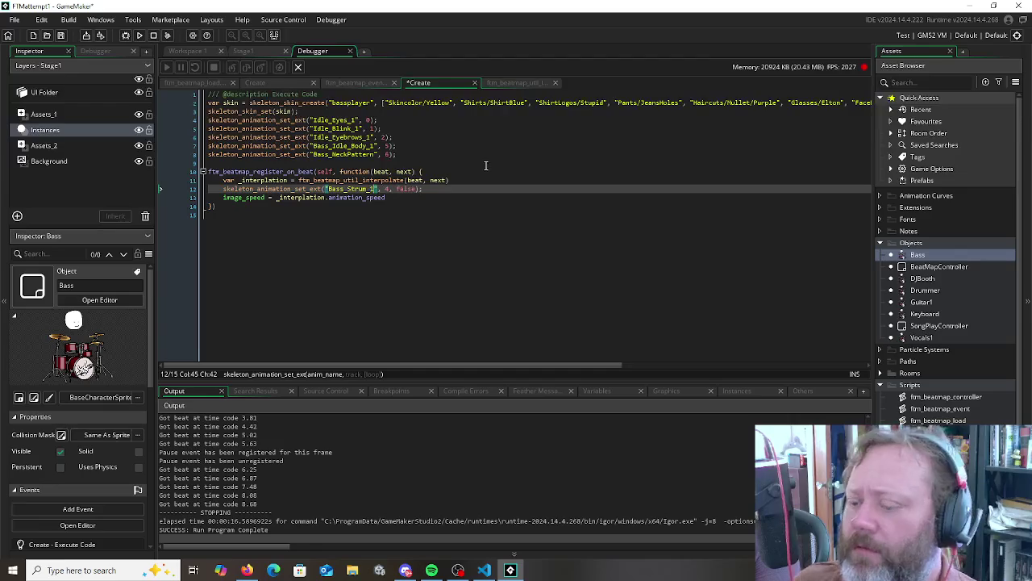
pyautogui.click(359, 240)
pyautogui.hotkey('ctrl', 's')
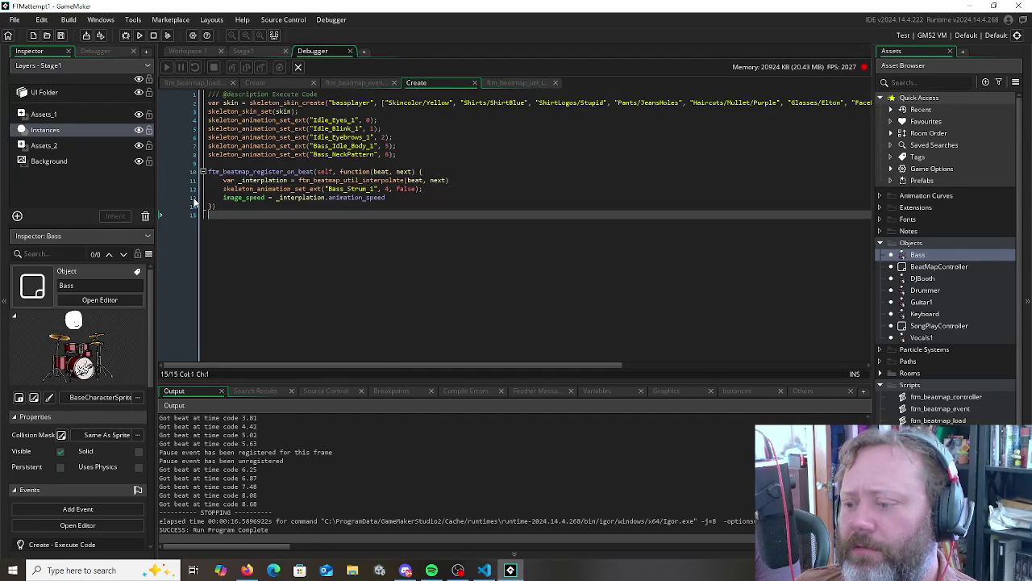
# Replace animation_speed with image_speed on the image_speed line
pyautogui.doubleClick(356, 197)
pyautogui.write('image_speed')
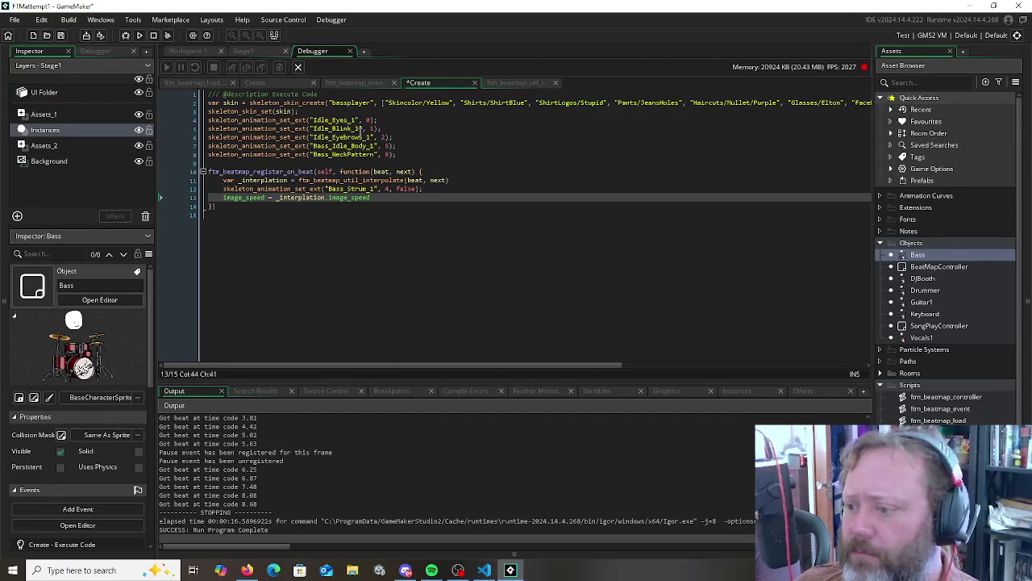
pyautogui.click(387, 180)
pyautogui.press('F12')
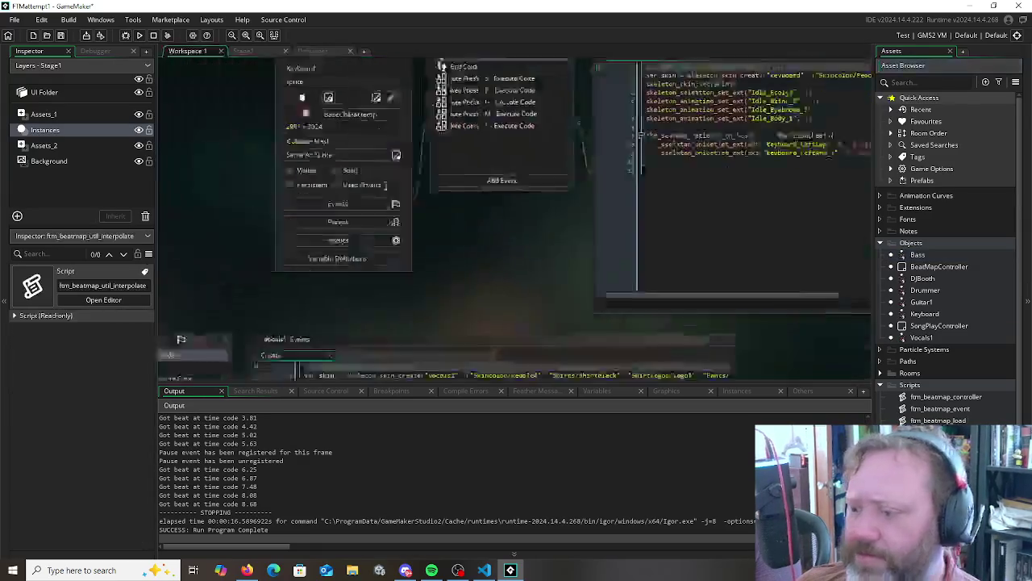
# Rename animation_speed to image_speed in the interpolate script, then undo back to animation_speed
pyautogui.doubleClick(274, 238)
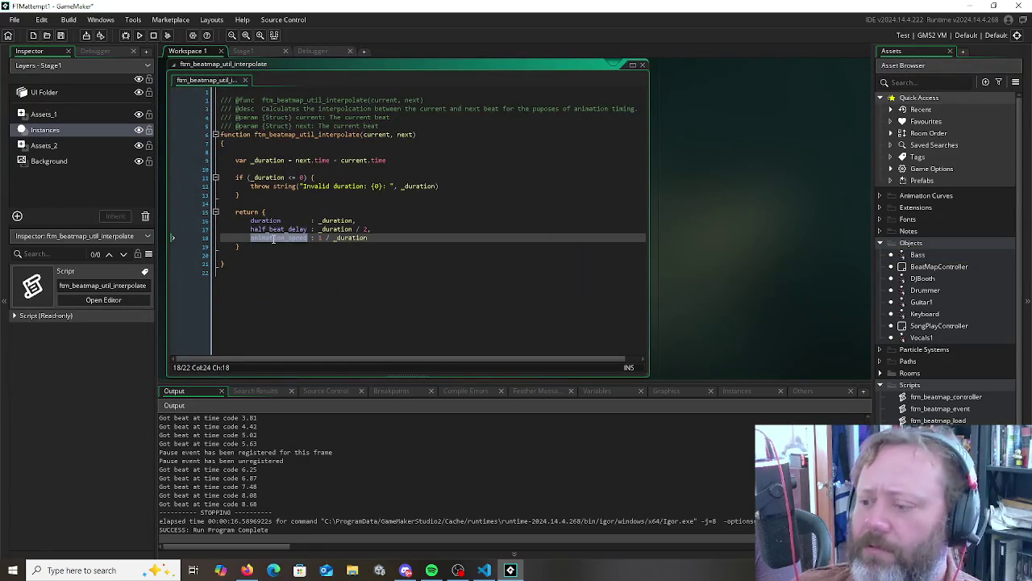
pyautogui.write('image_speed')
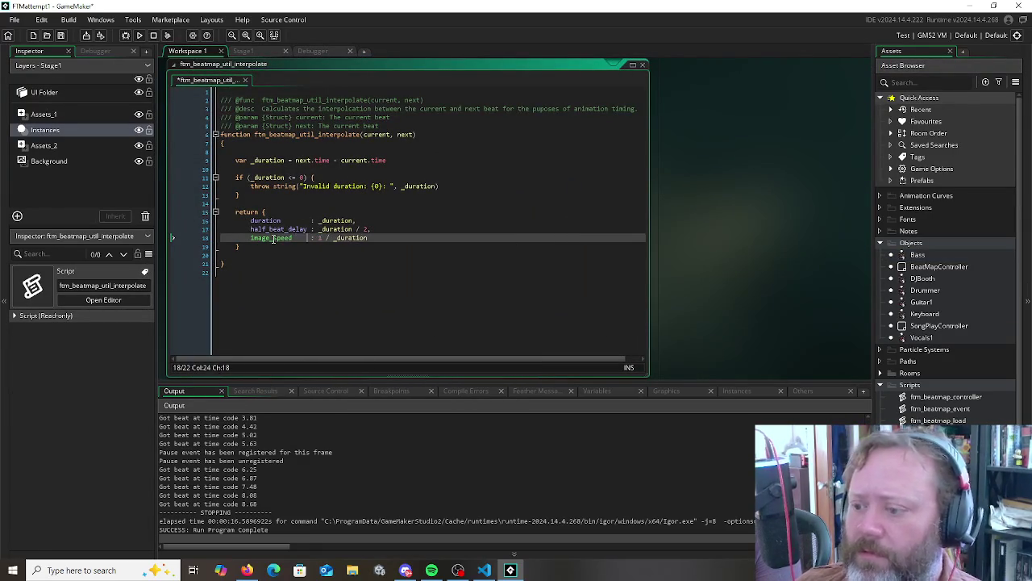
pyautogui.press('Down')
pyautogui.press('Up')
pyautogui.press('Down')
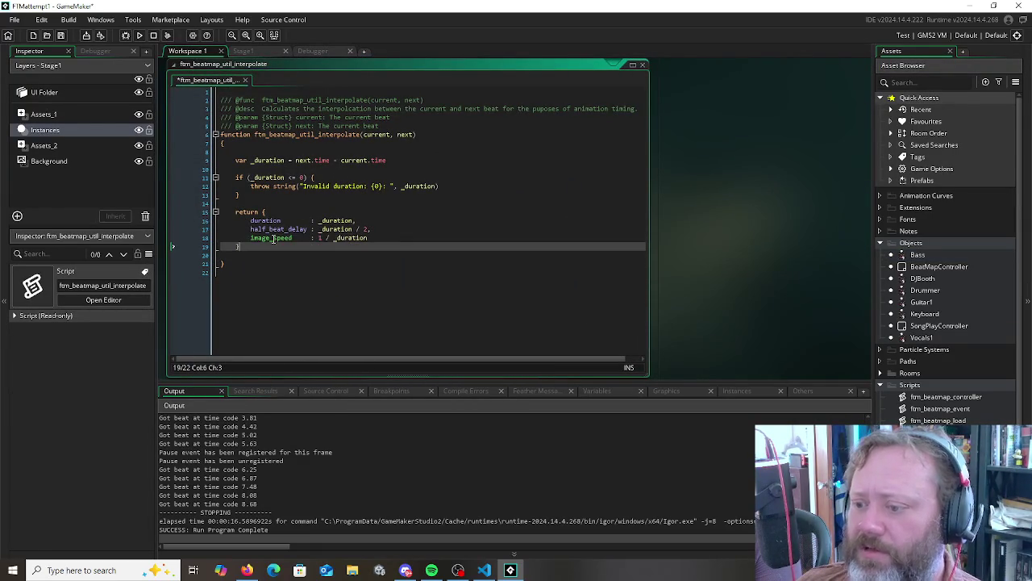
pyautogui.click(392, 238)
pyautogui.hotkey('shift', 'Home')
pyautogui.hotkey('shift', 'Home')
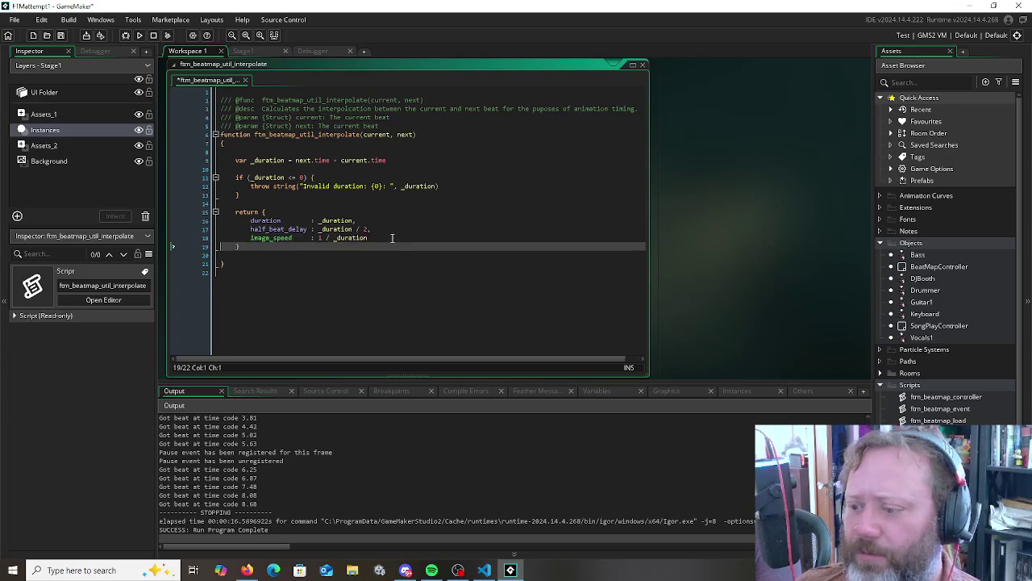
pyautogui.hotkey('ctrl', 'z')
pyautogui.hotkey('ctrl', 'z')
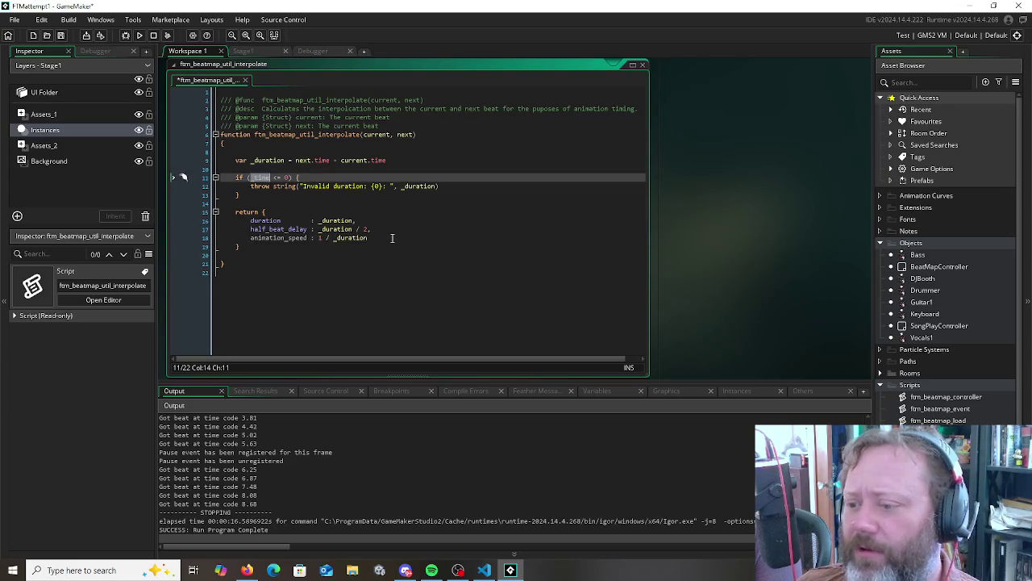
pyautogui.hotkey('ctrl', 'z')
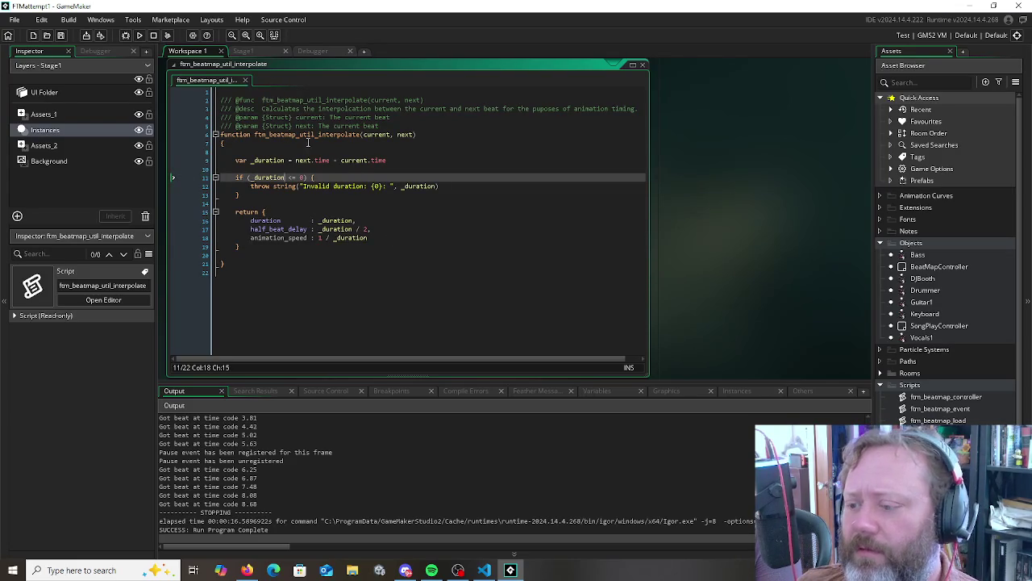
# In Bass's Create code, change _interpolation.image_speed back to _interpolation.animation_speed
pyautogui.click(309, 49)
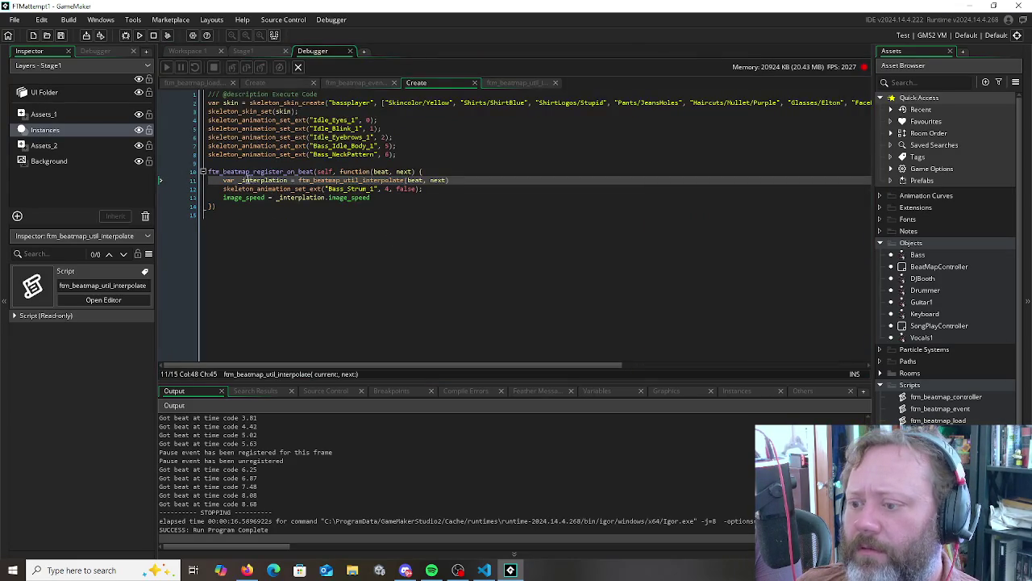
pyautogui.doubleClick(350, 198)
pyautogui.write('a')
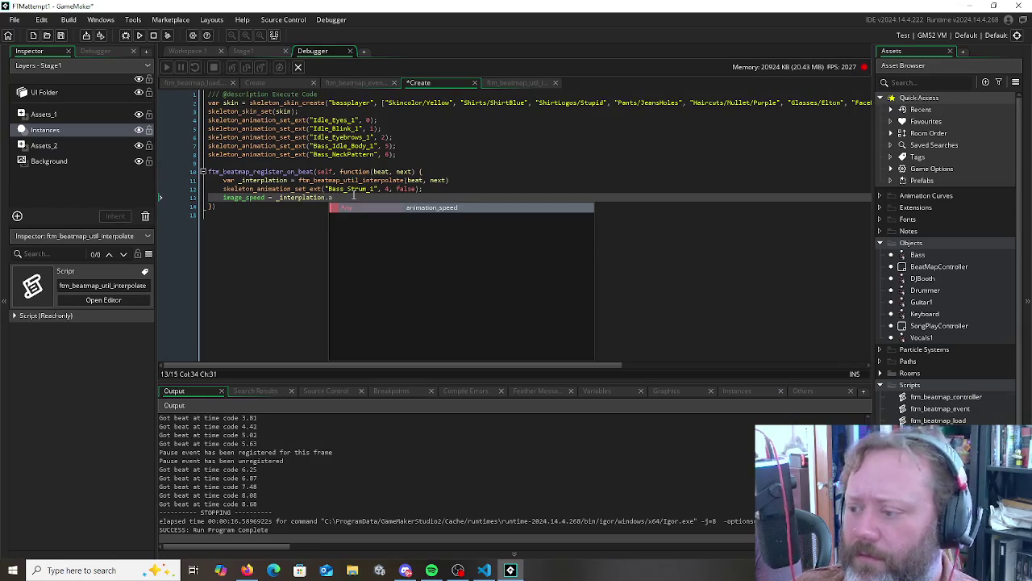
pyautogui.press('Return')
pyautogui.click(224, 228)
pyautogui.moveTo(228, 196)
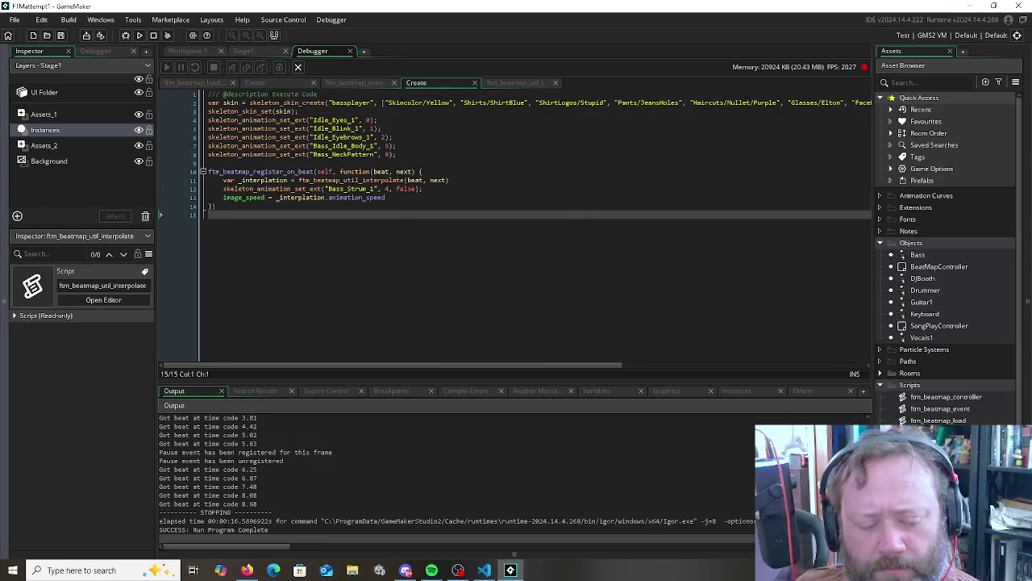
# Change the Bass_Strum_1 animation's track number from 4 to 7
pyautogui.click(390, 189)
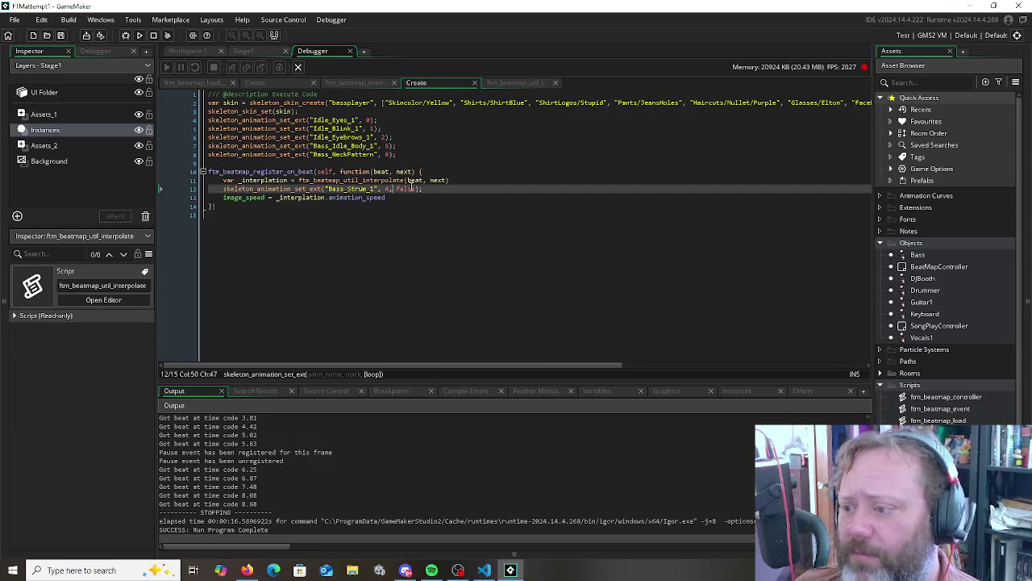
pyautogui.hotkey('shift', 'Left')
pyautogui.write('7')
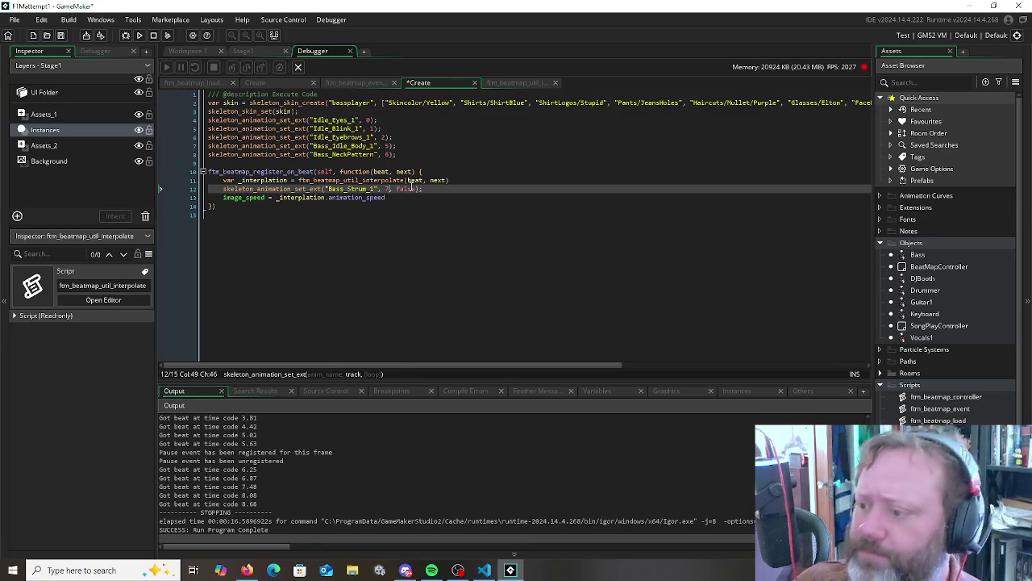
pyautogui.click(290, 298)
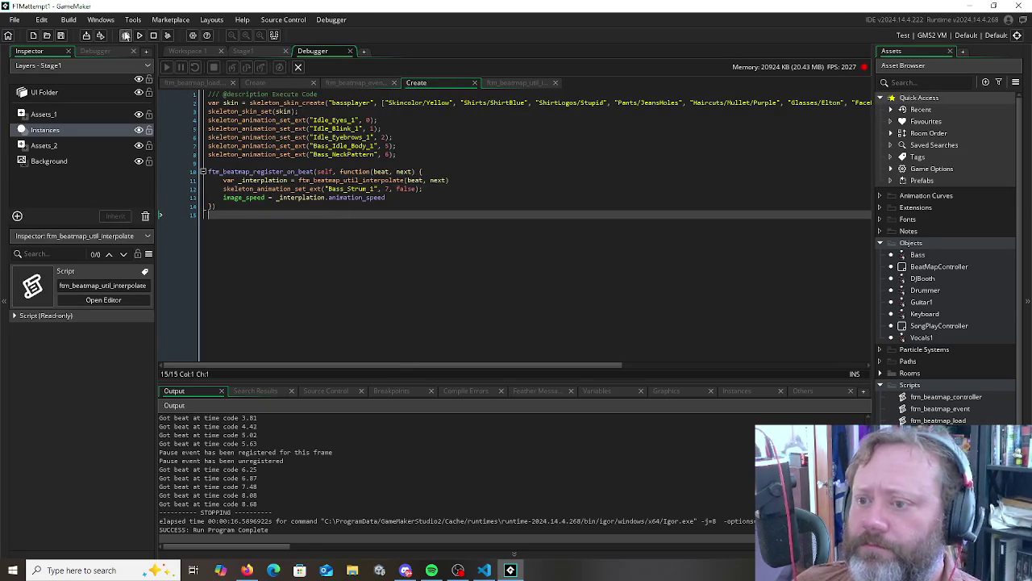
# Run the game to watch the band animate, then stop it
pyautogui.click(124, 35)
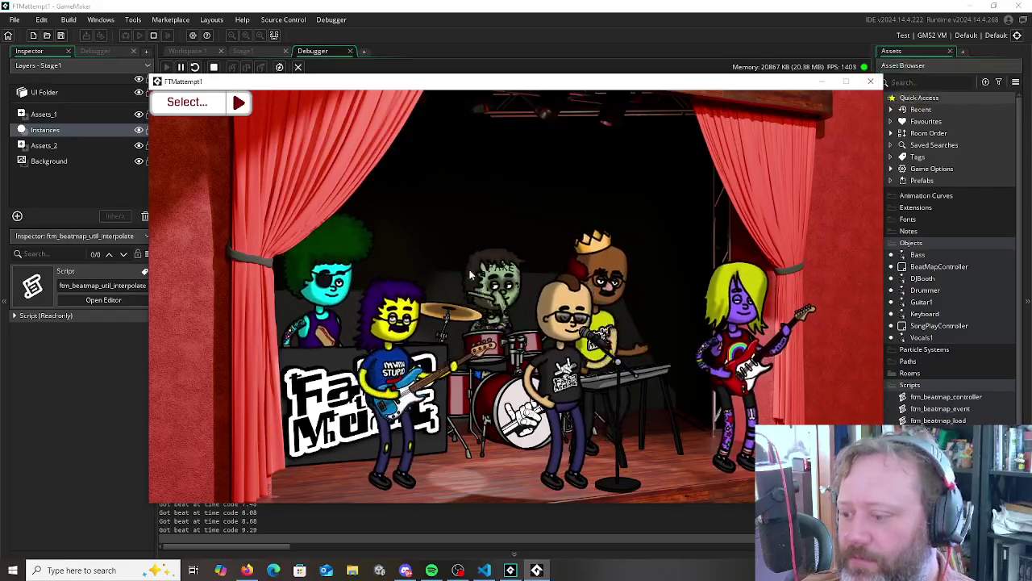
pyautogui.click(153, 35)
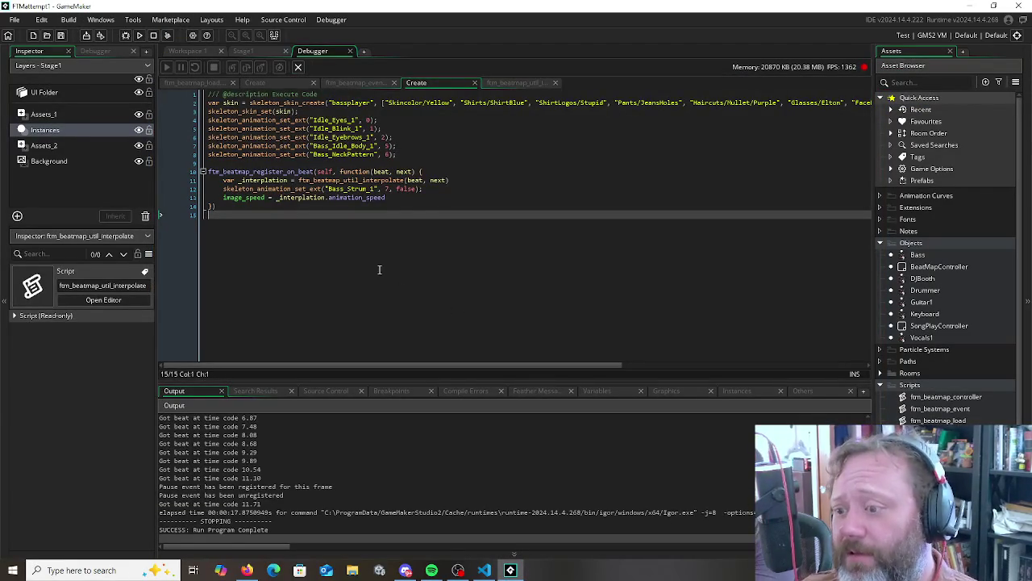
pyautogui.click(411, 204)
pyautogui.click(411, 199)
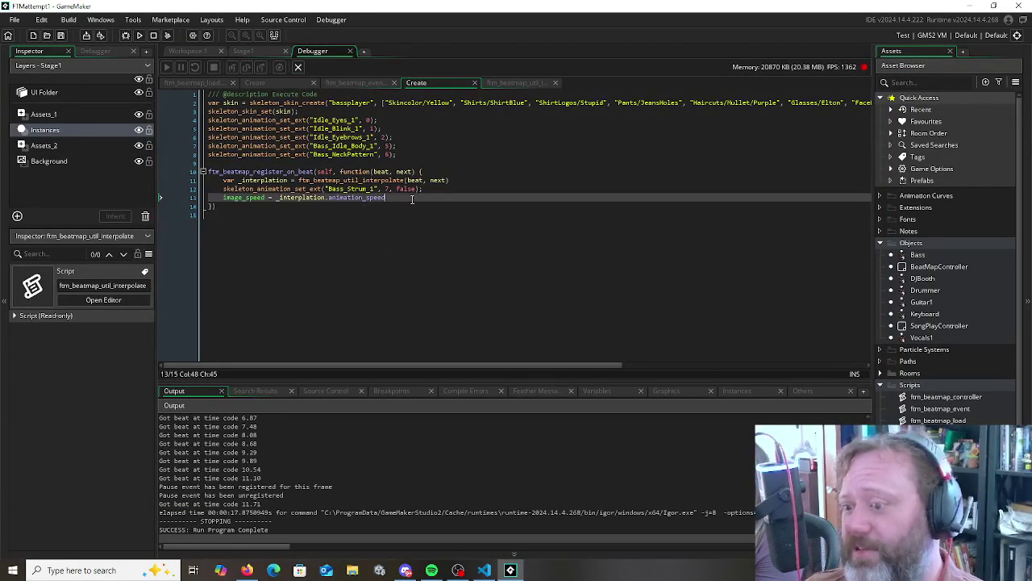
pyautogui.click(393, 250)
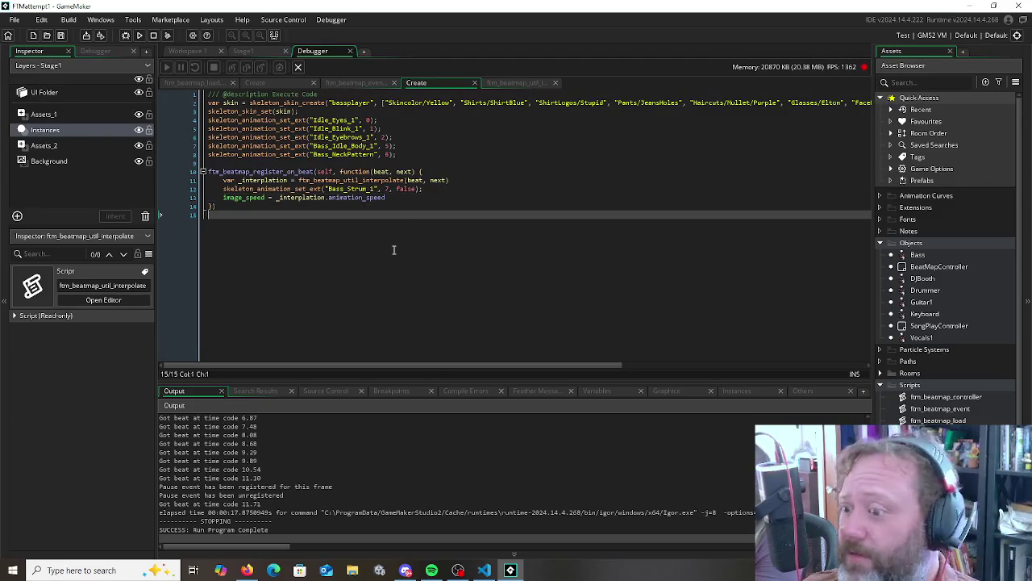
pyautogui.click(356, 199)
pyautogui.click(314, 180)
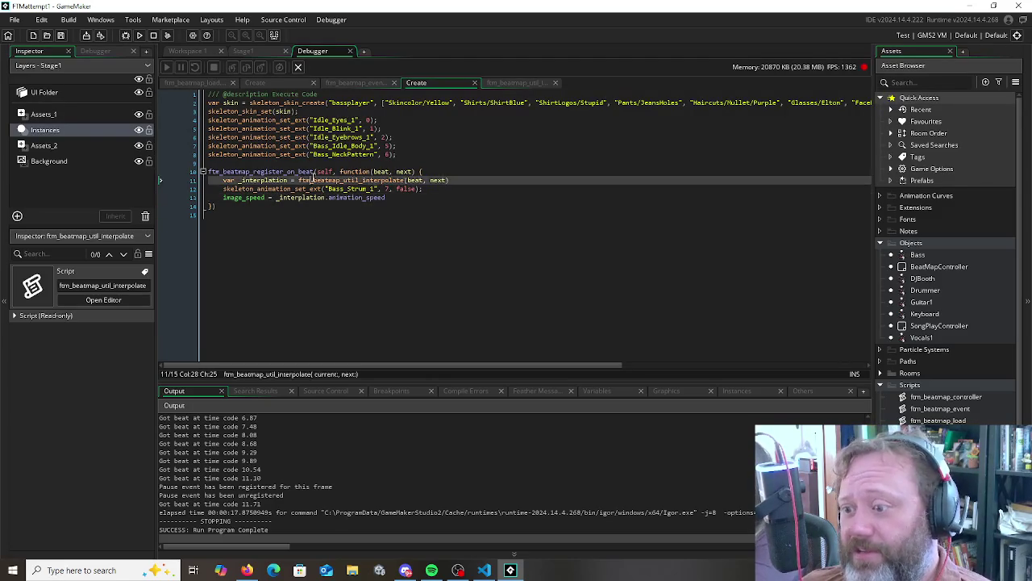
pyautogui.hotkey('alt', 'Tab')
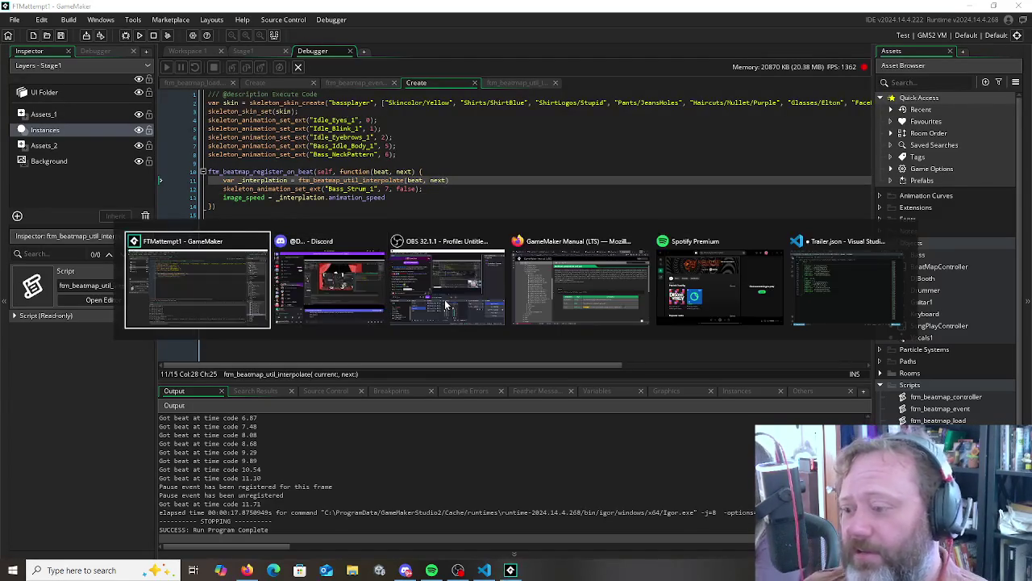
pyautogui.hotkey('alt', 'Tab')
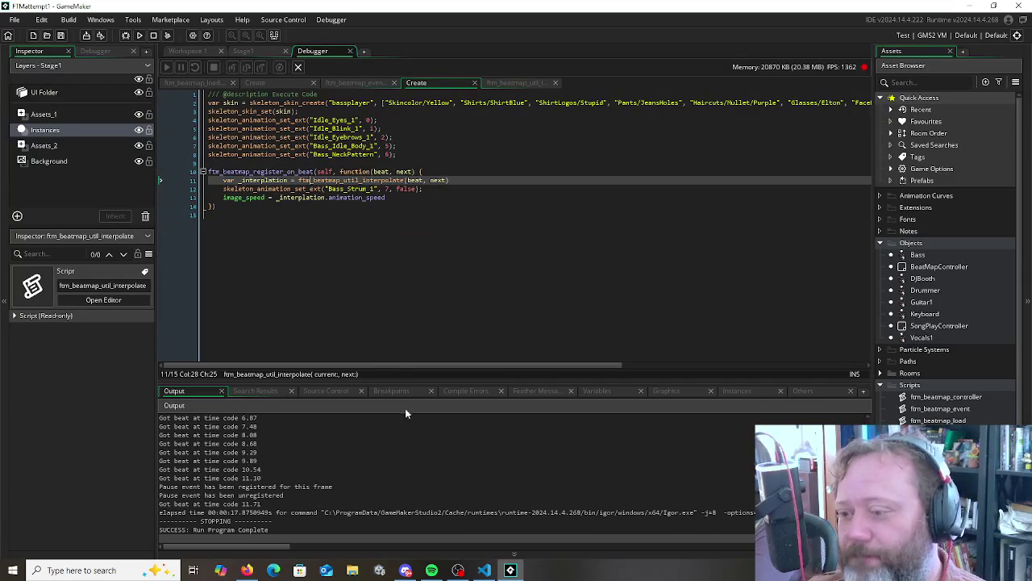
pyautogui.hotkey('alt', 'Tab')
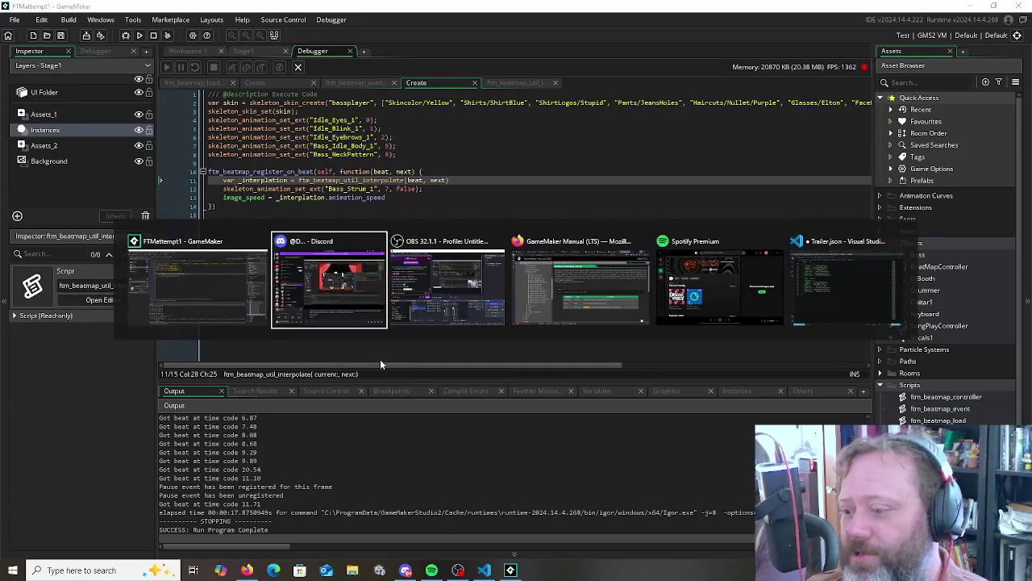
pyautogui.hotkey('alt', 'Tab')
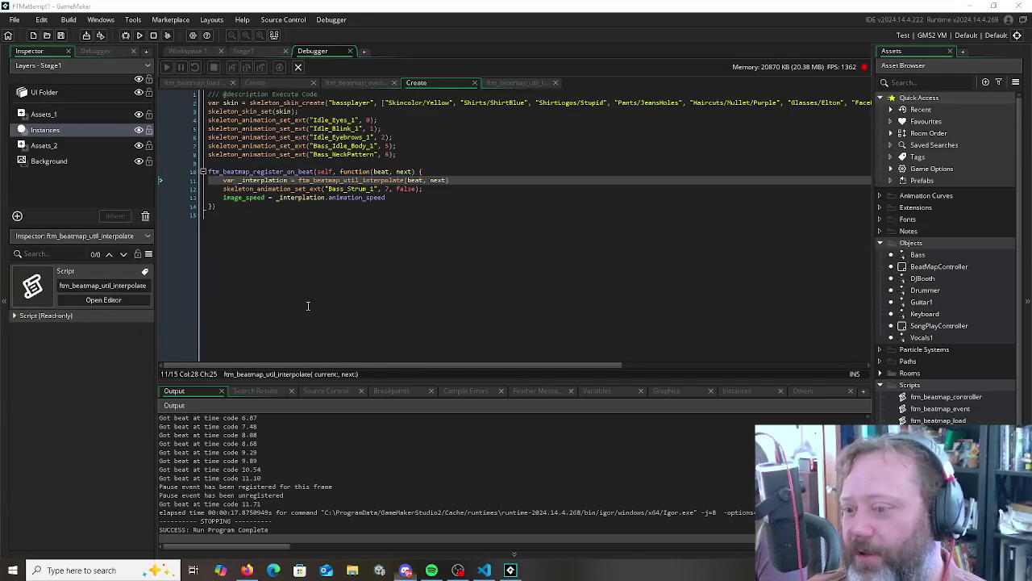
pyautogui.click(249, 213)
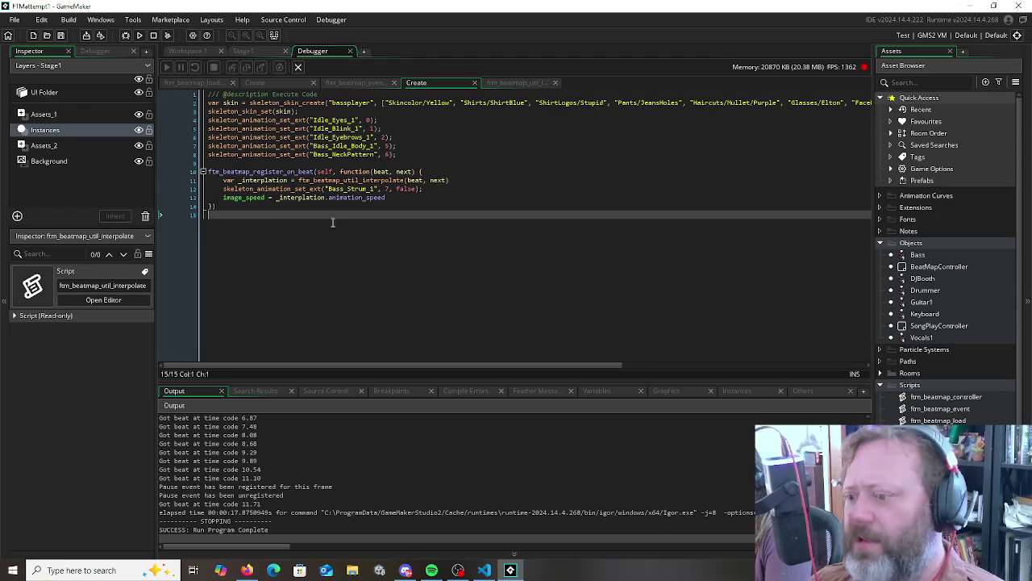
pyautogui.click(386, 190)
pyautogui.click(367, 197)
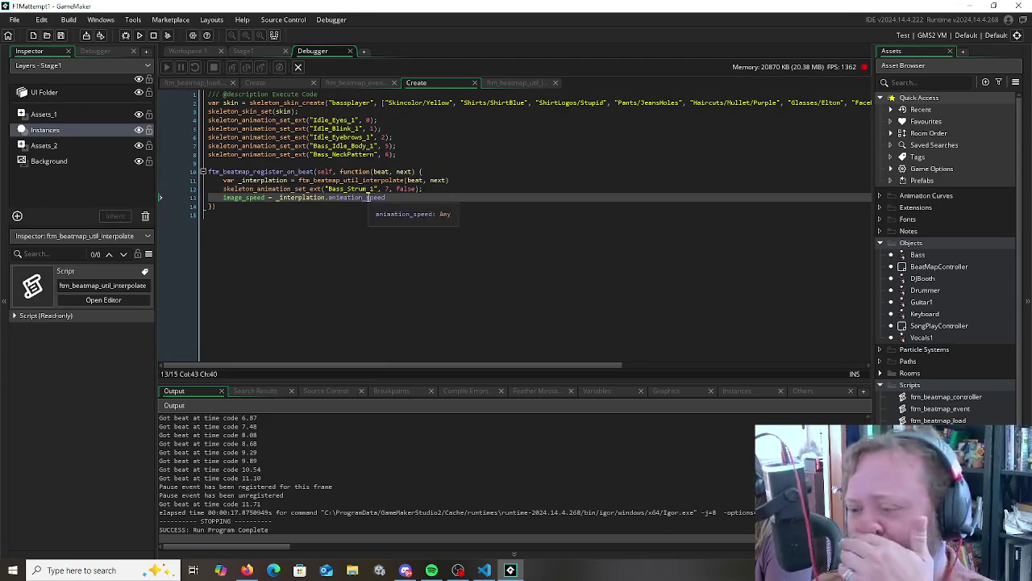
pyautogui.hotkey('alt', 'Tab')
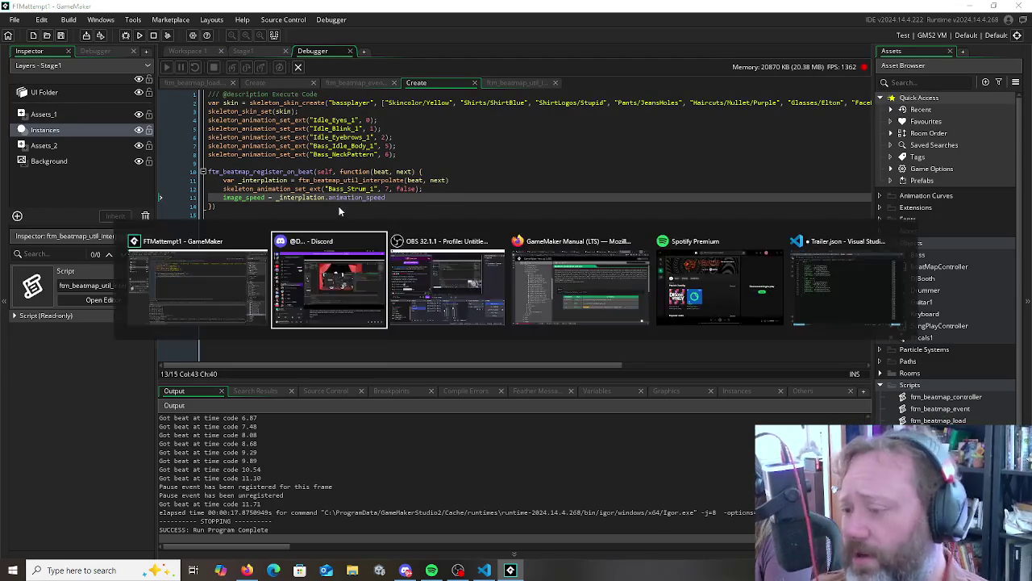
pyautogui.hotkey('alt', 'Tab')
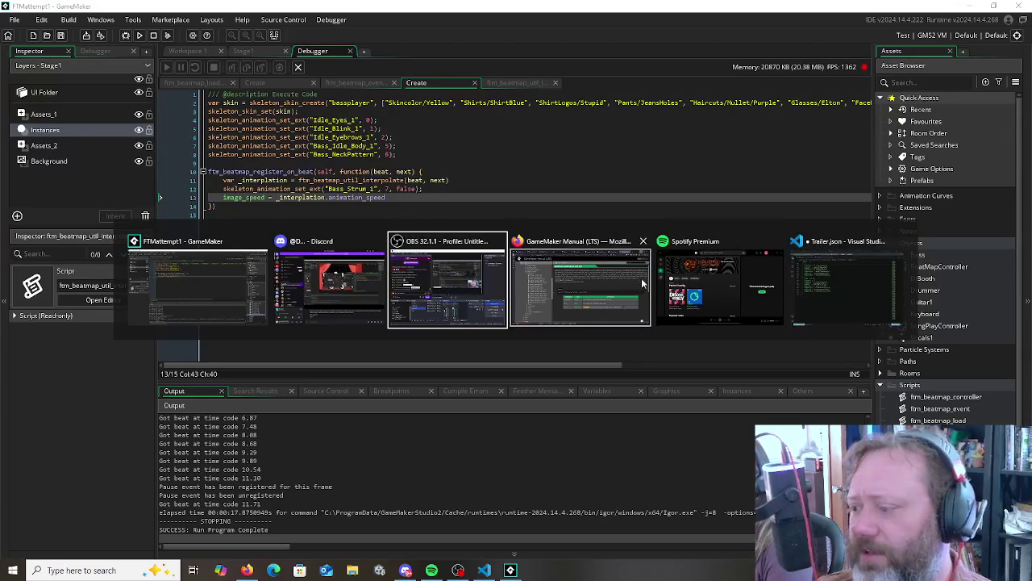
pyautogui.press('Escape')
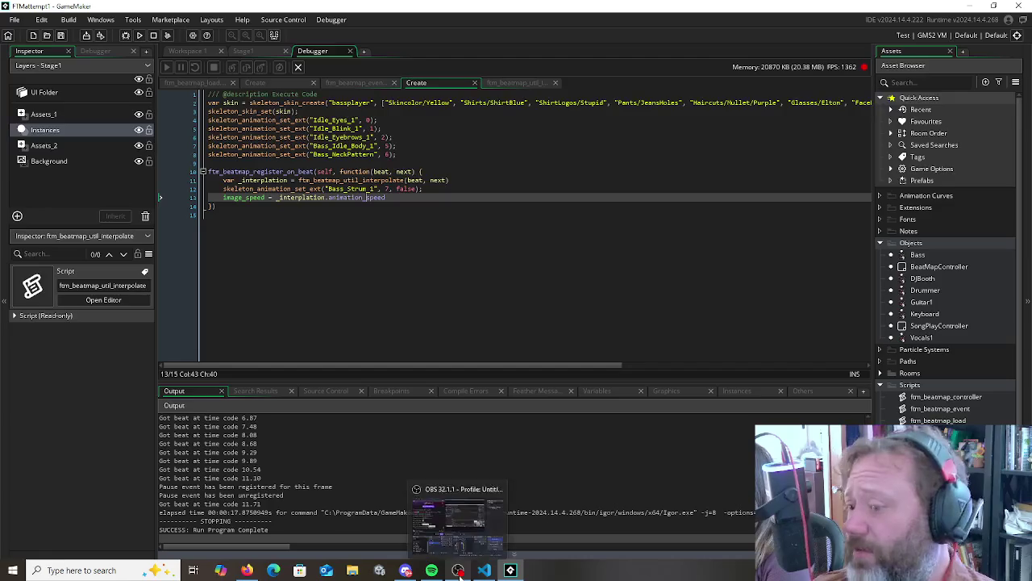
pyautogui.hotkey('alt', 'Tab')
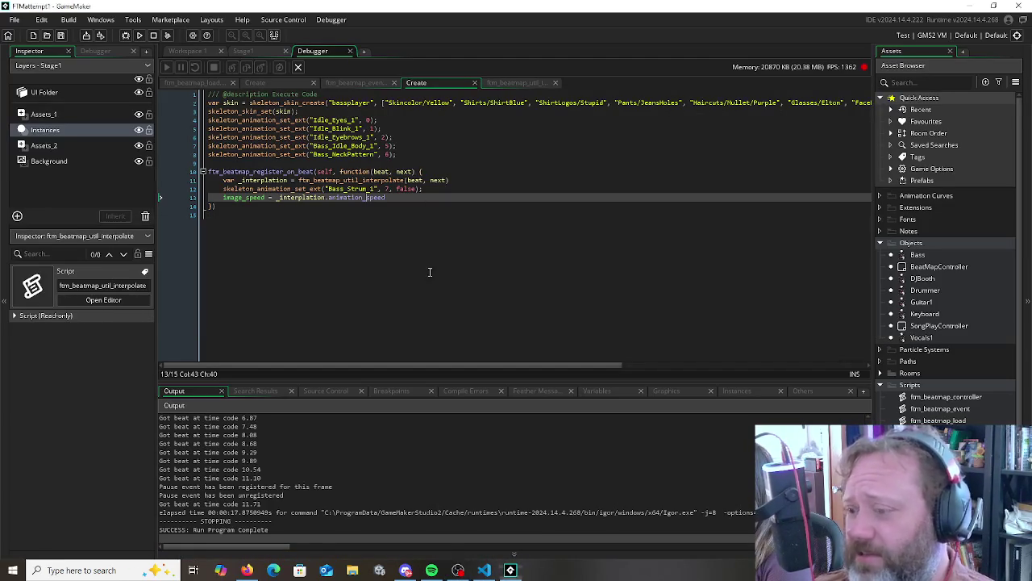
pyautogui.click(518, 573)
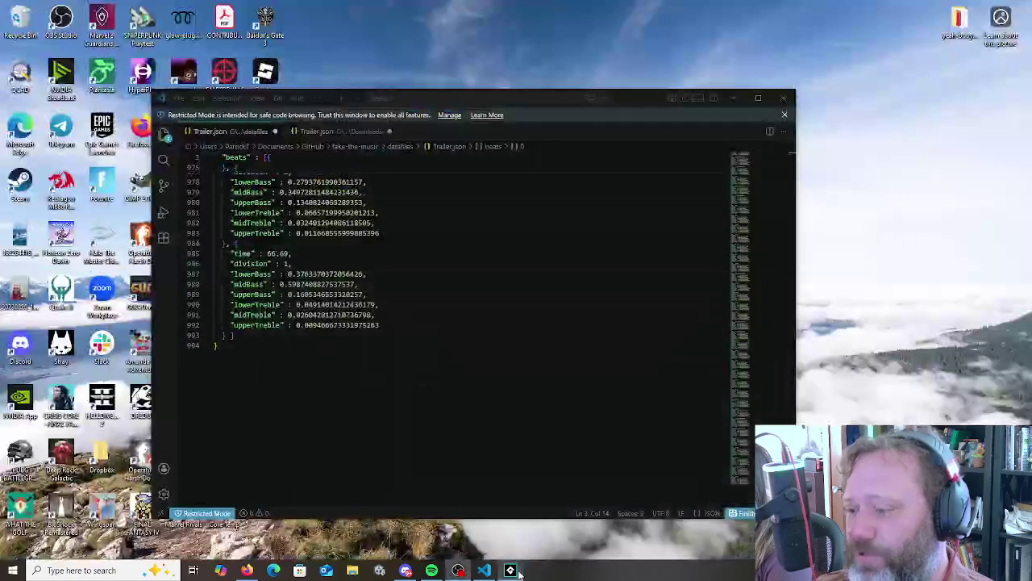
# Bring GameMaker back to the front, opening and closing the Windows search panel
pyautogui.click(513, 570)
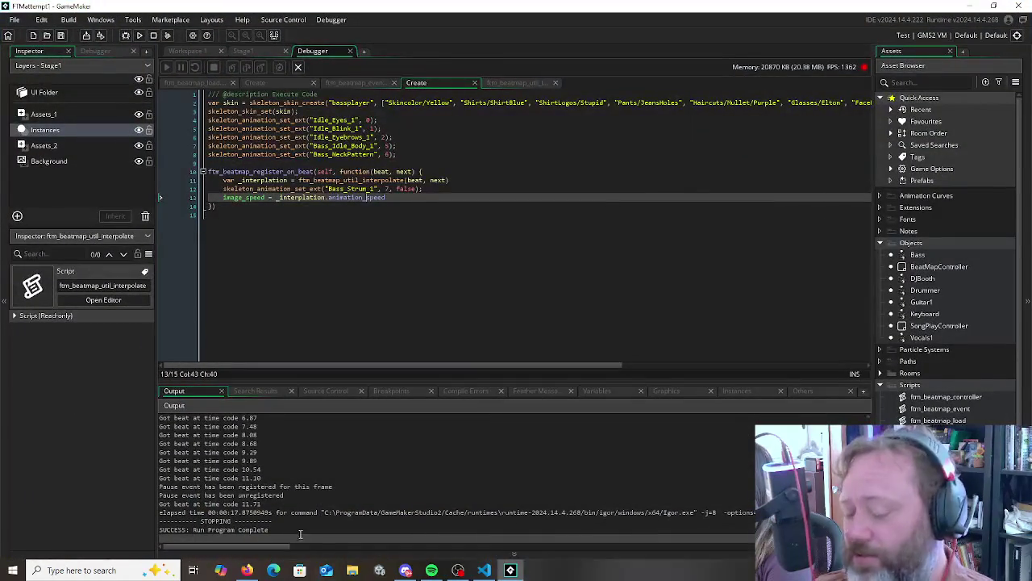
pyautogui.click(123, 565)
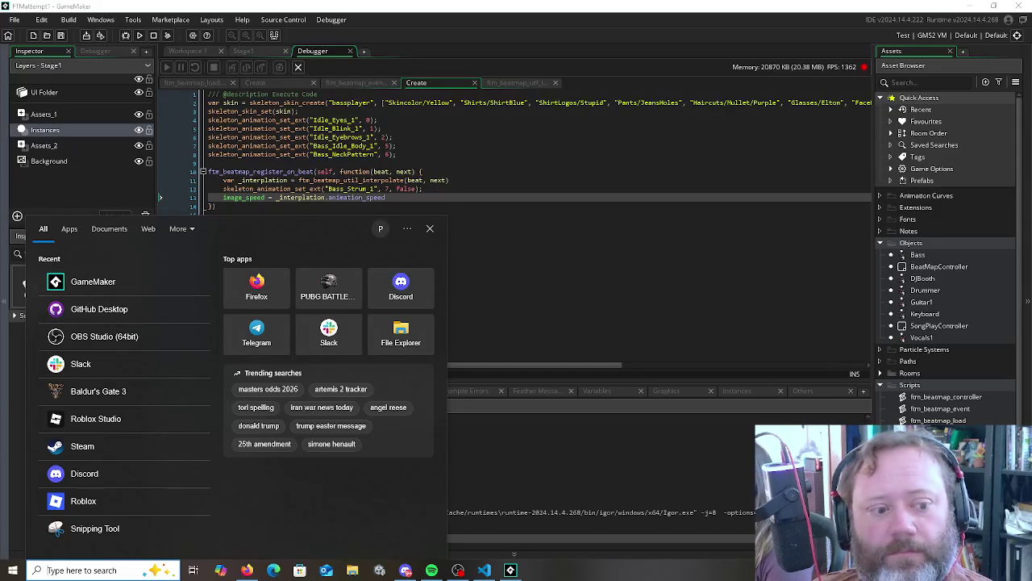
pyautogui.press('Escape')
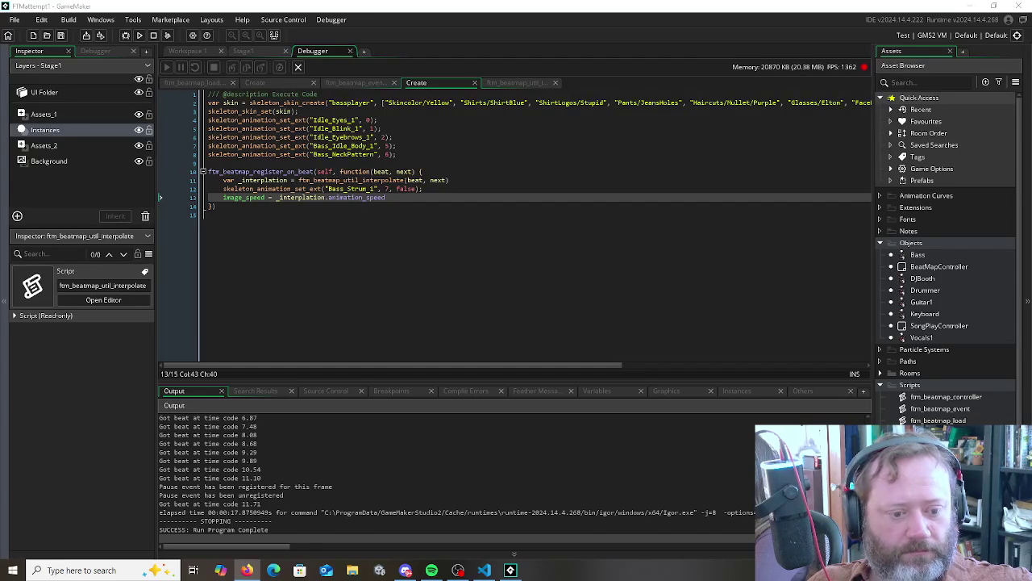
# Move to the empty last line of Bass's Create code and open the Windows search
pyautogui.click(263, 295)
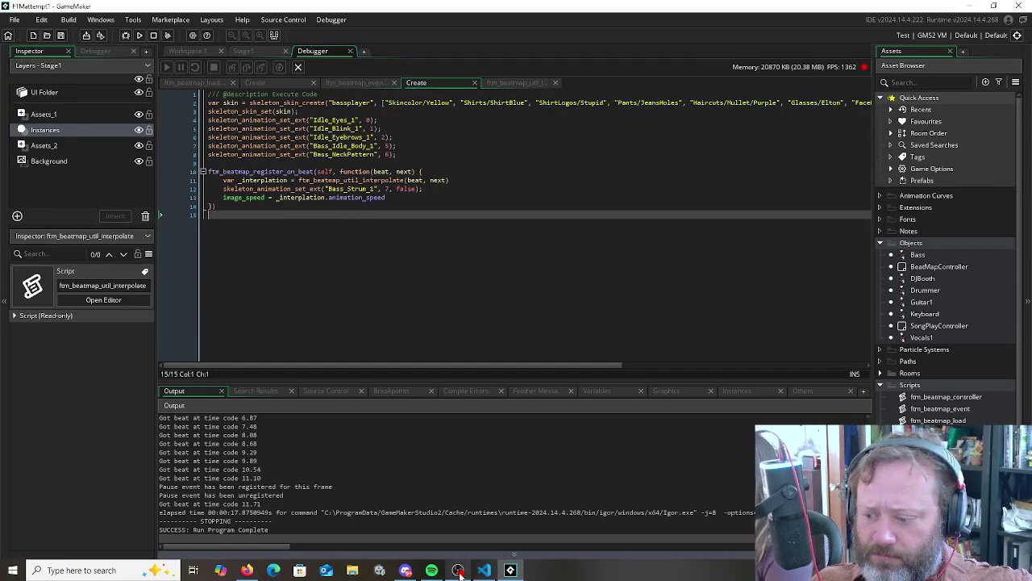
pyautogui.moveTo(484, 570)
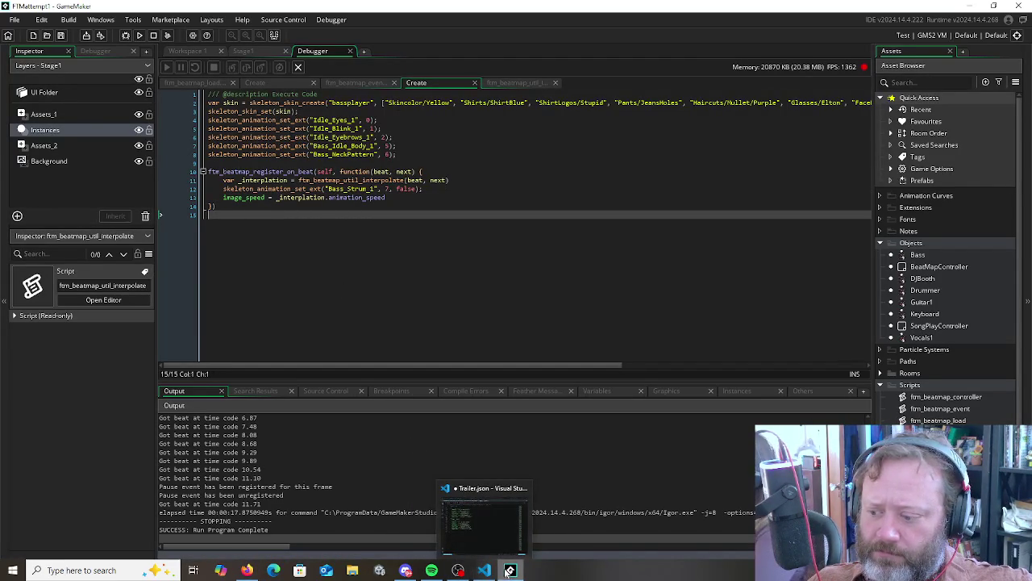
pyautogui.click(85, 572)
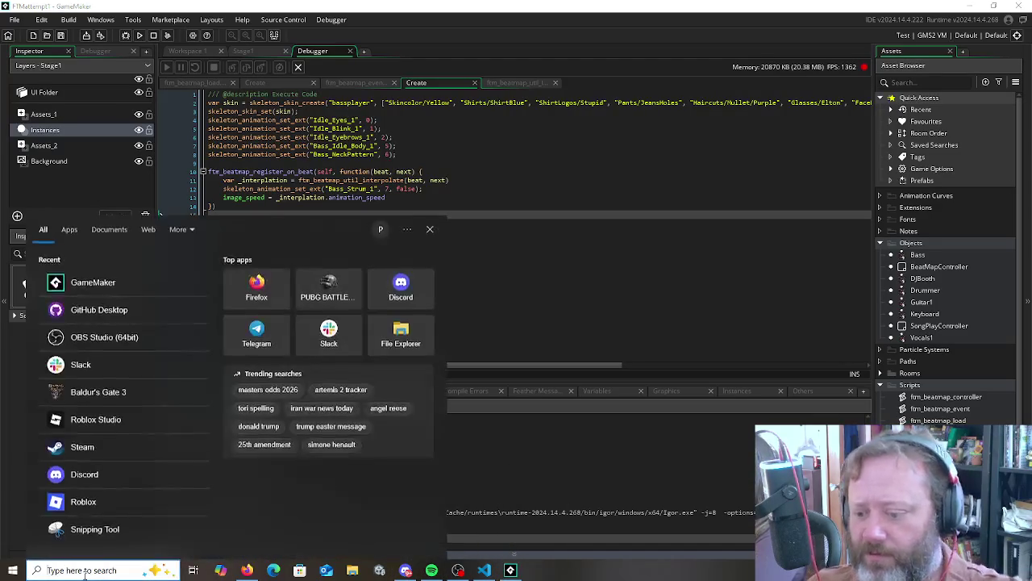
# Launch GitHub Desktop by searching Windows for 'git'
pyautogui.write('gith')
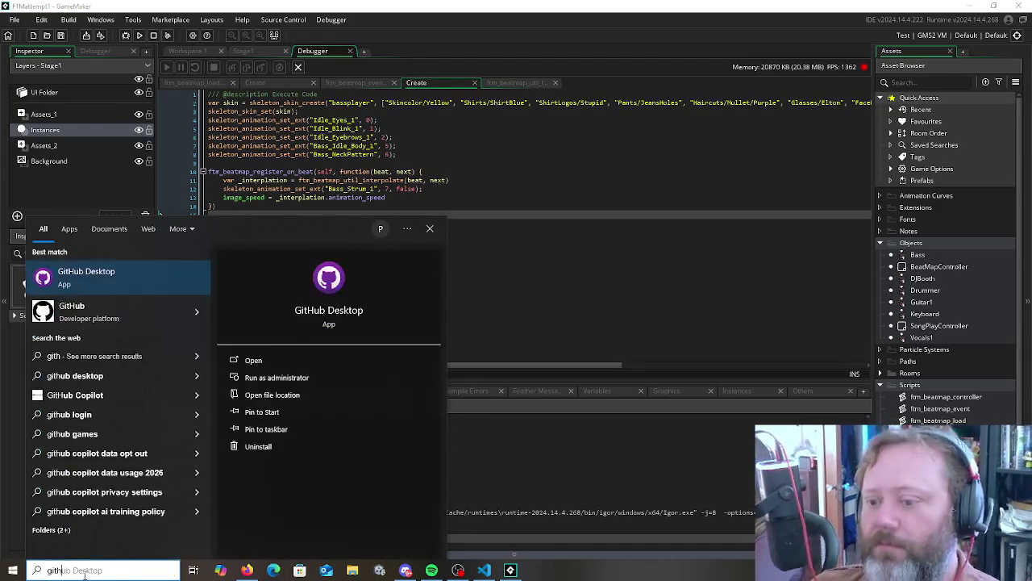
pyautogui.press('Return')
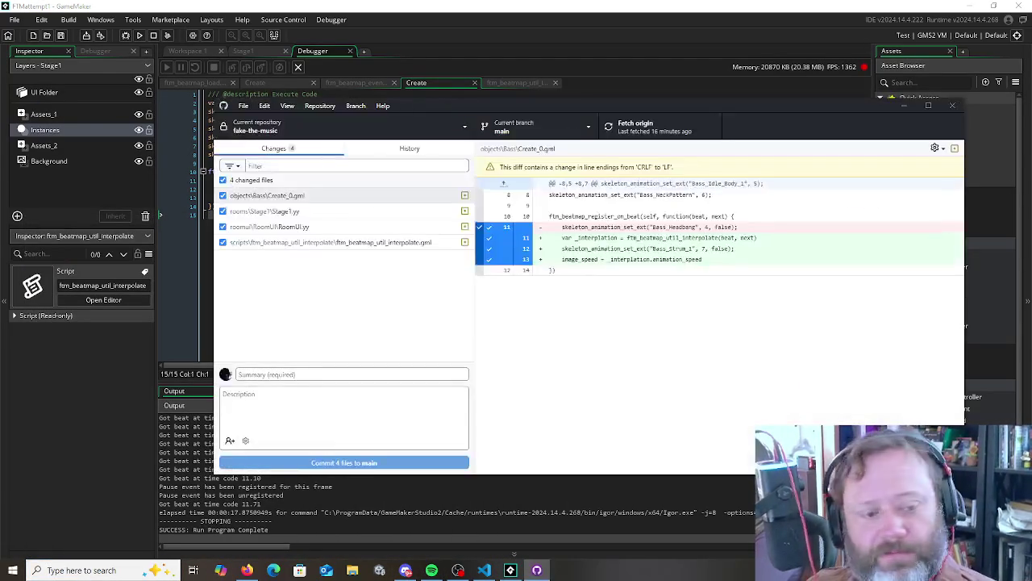
pyautogui.hotkey('alt', 'Tab')
pyautogui.hotkey('alt', 'shift', 'Tab')
pyautogui.hotkey('alt', 'shift', 'Tab')
pyautogui.hotkey('alt', 'shift', 'Tab')
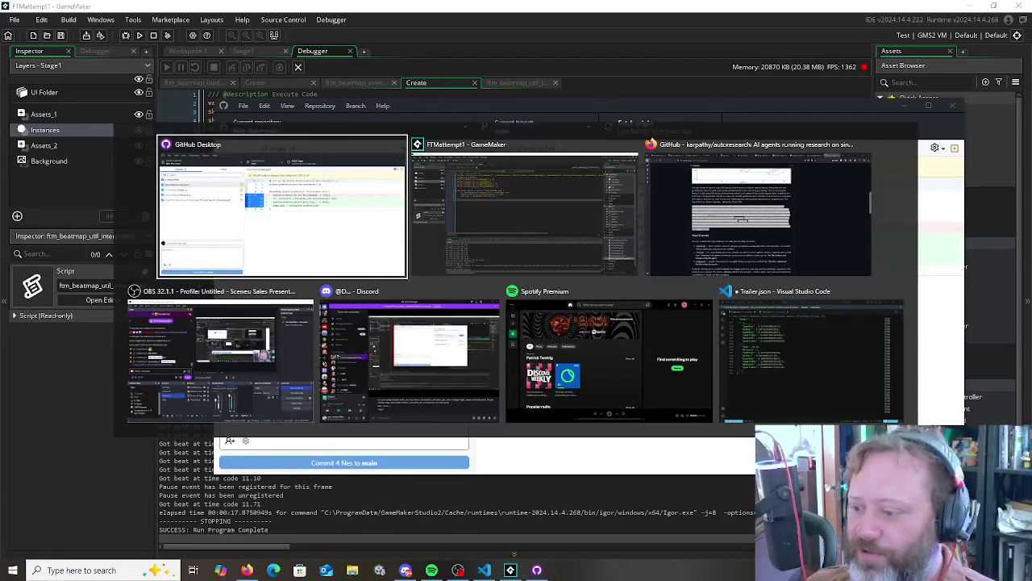
pyautogui.hotkey('alt', 'shift', 'Tab')
pyautogui.hotkey('alt', 'shift', 'Tab')
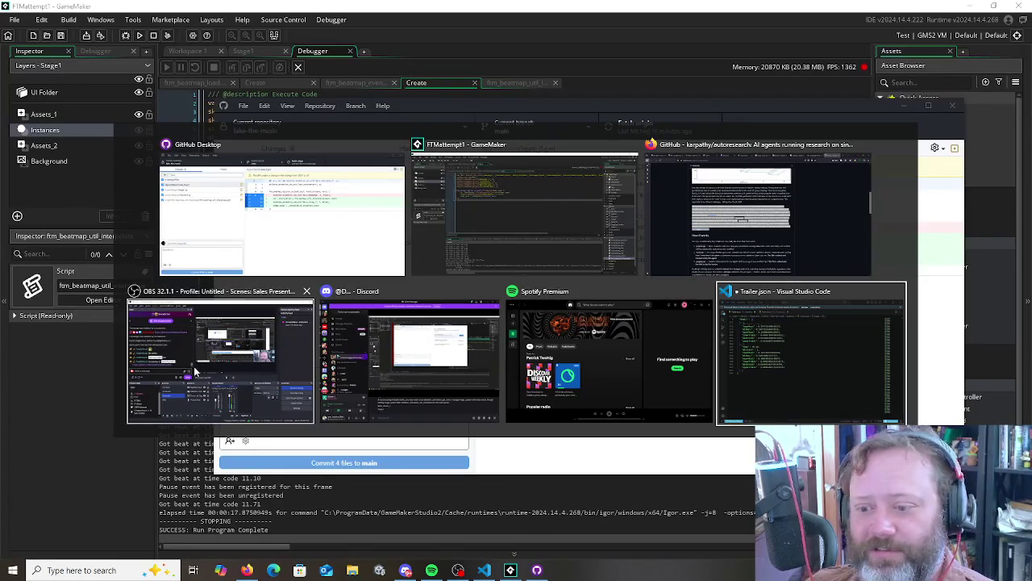
pyautogui.press('Escape')
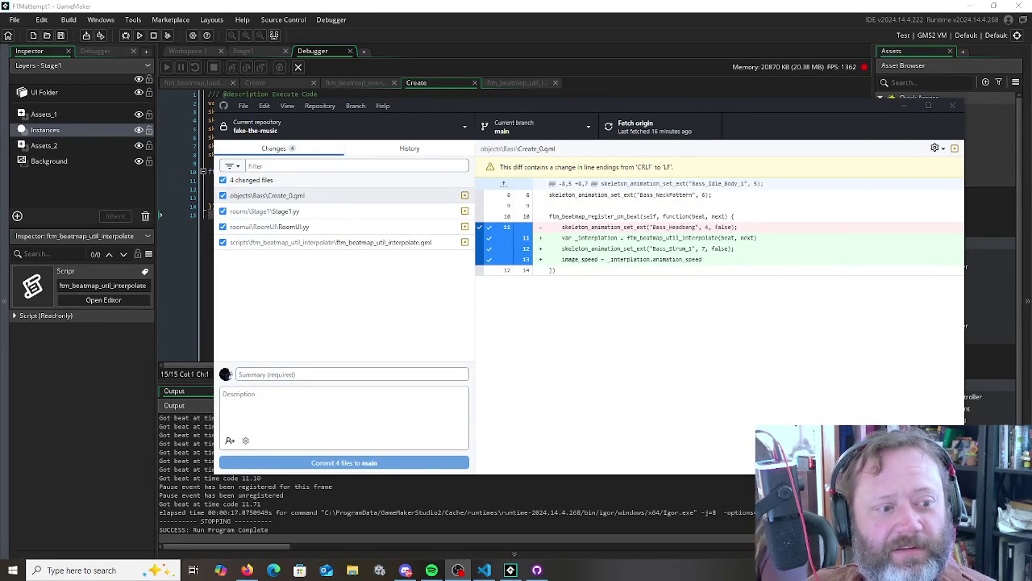
# Begin the commit summary 'Added animation speed adjustment to the Bass Play'
pyautogui.click(546, 389)
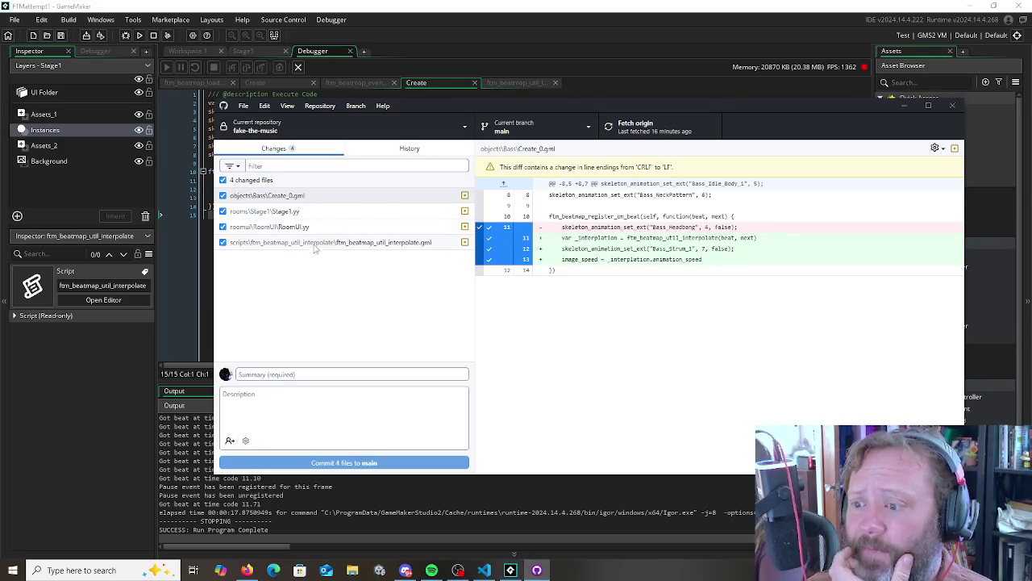
pyautogui.click(301, 373)
pyautogui.write('Added a')
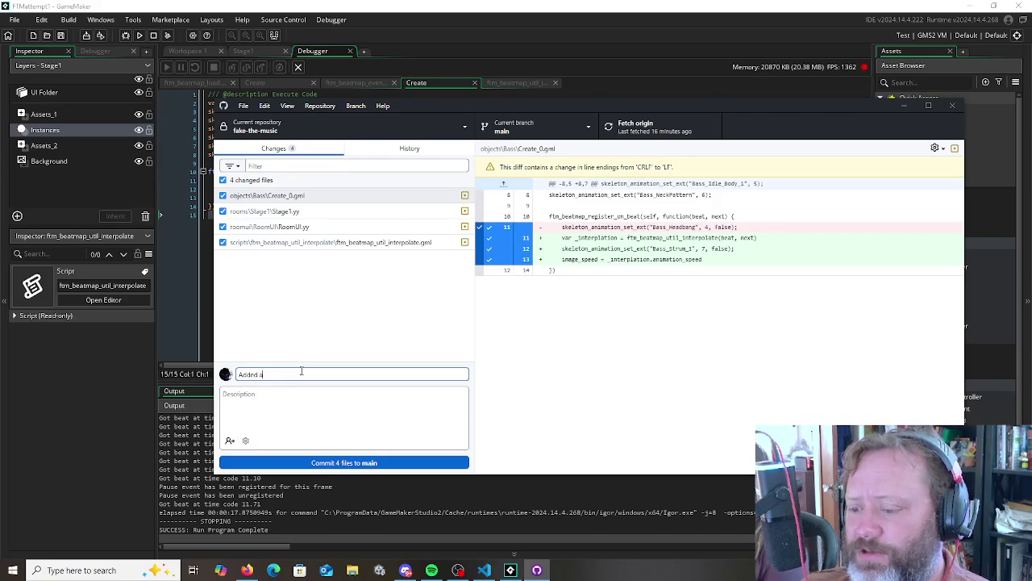
pyautogui.write('nimation speed a')
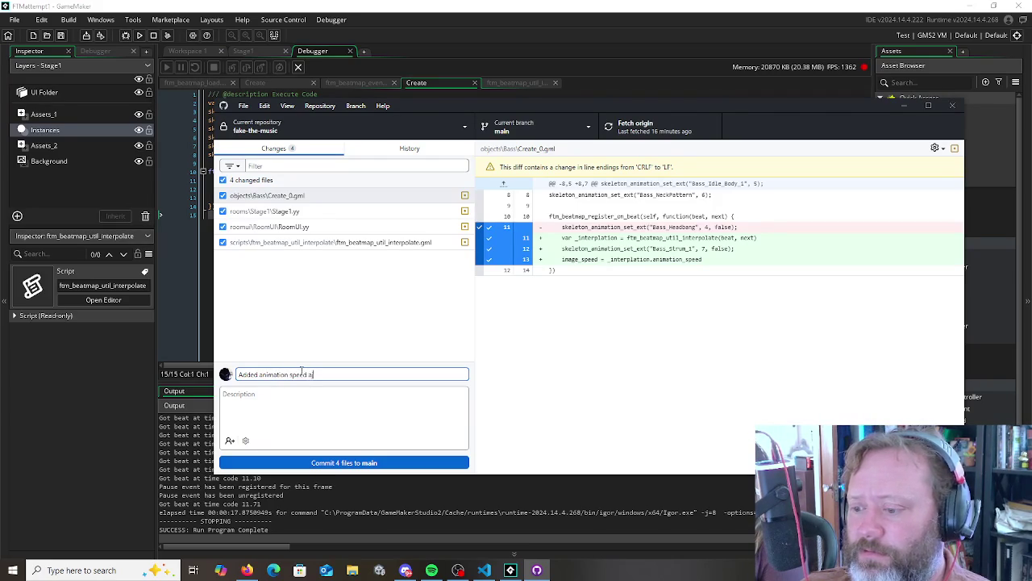
pyautogui.write('djustment to the')
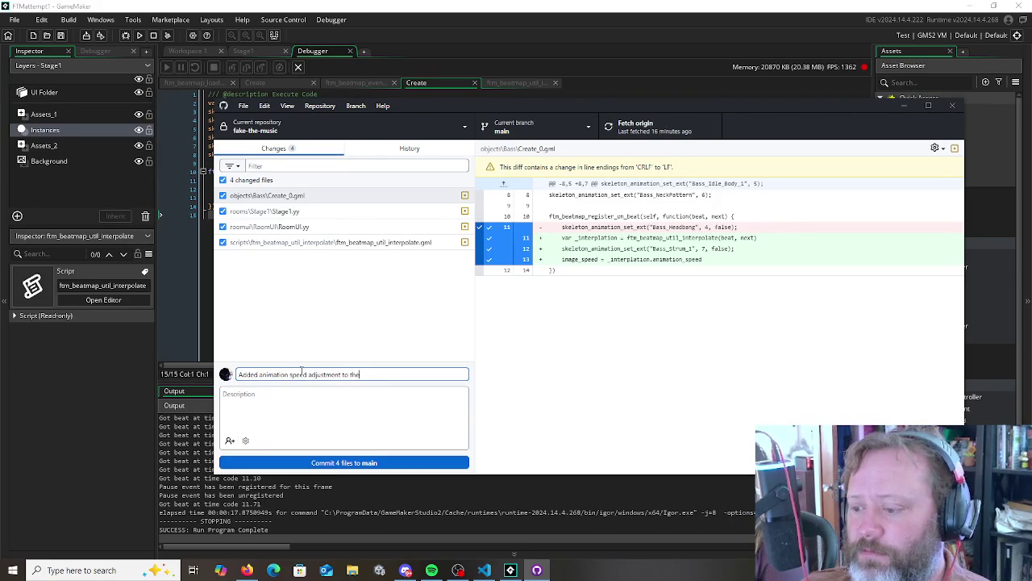
pyautogui.write(' Bass Player')
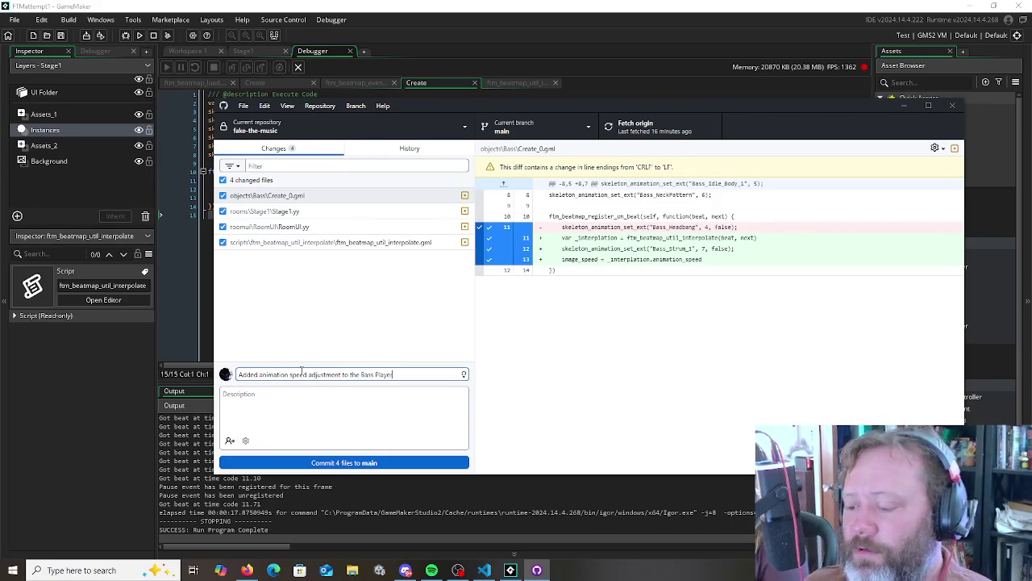
# Commit the 4 files to main, push to origin, and return to GameMaker
pyautogui.click(384, 463)
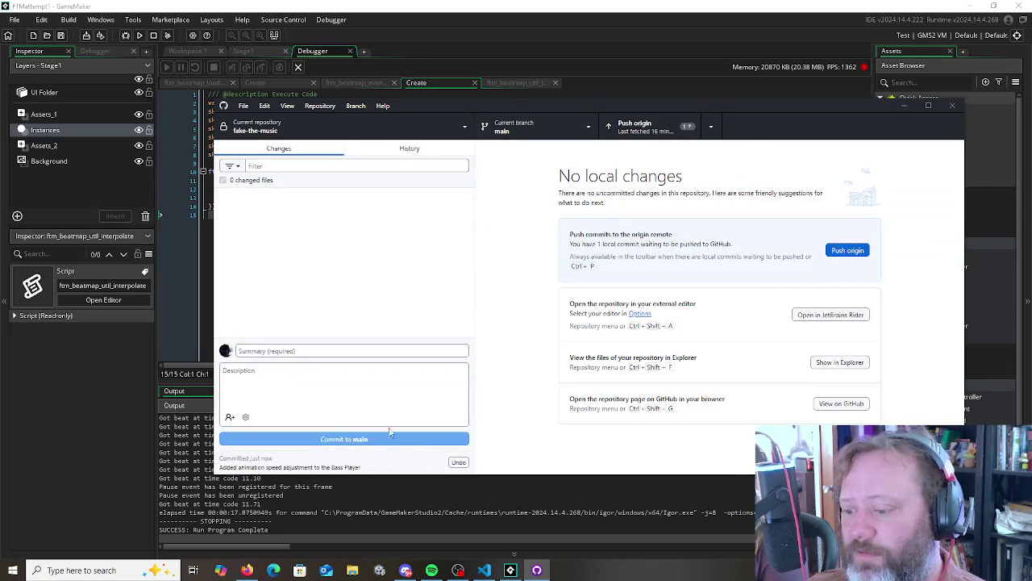
pyautogui.click(845, 253)
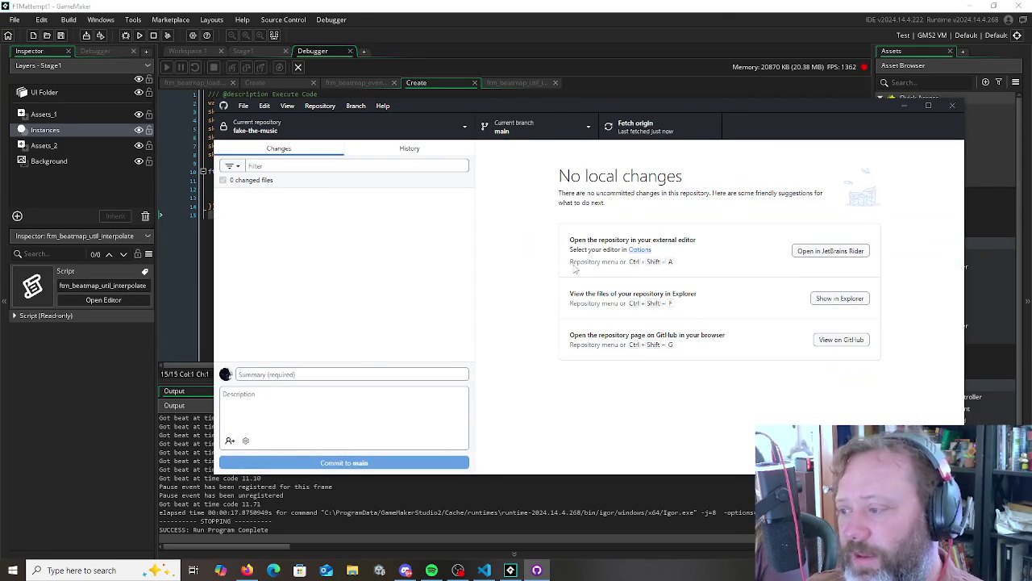
pyautogui.click(647, 95)
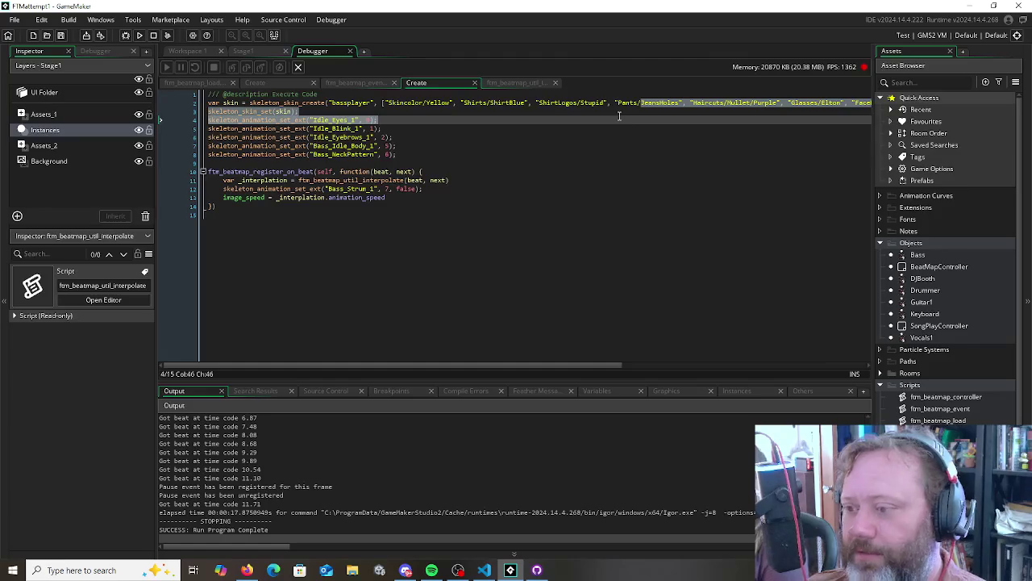
# Run the game in debug mode, watch the band play on stage, then stop it
pyautogui.hotkey('alt', 'Tab')
pyautogui.click(215, 35)
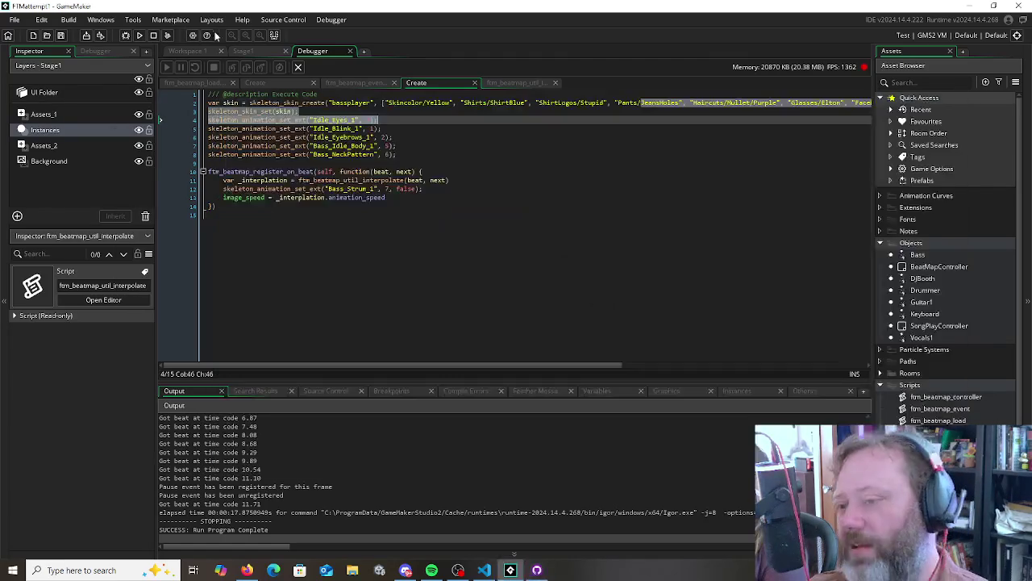
pyautogui.hotkey('alt', 'Tab')
pyautogui.hotkey('alt', 'Tab')
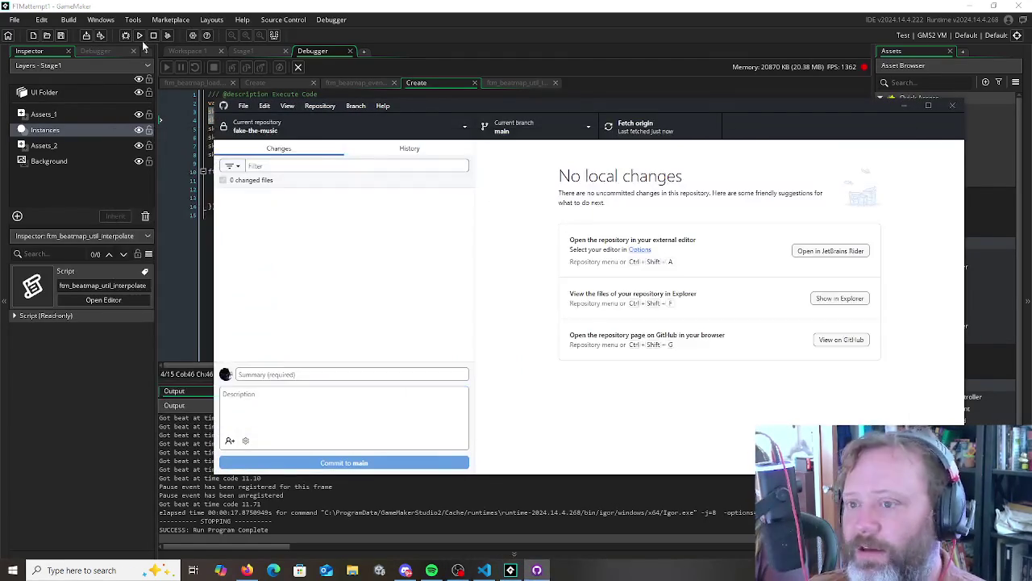
pyautogui.click(123, 36)
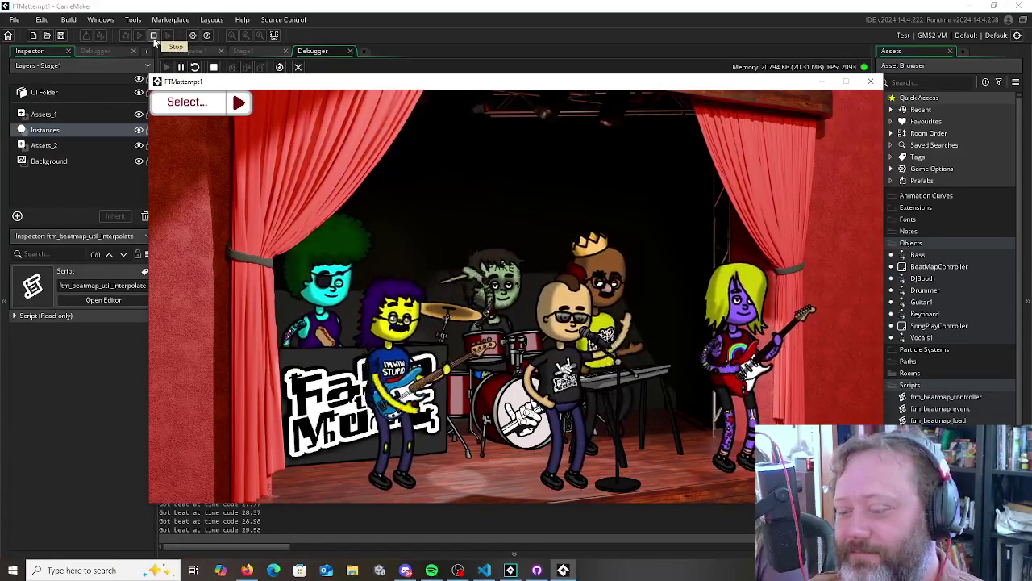
pyautogui.click(153, 37)
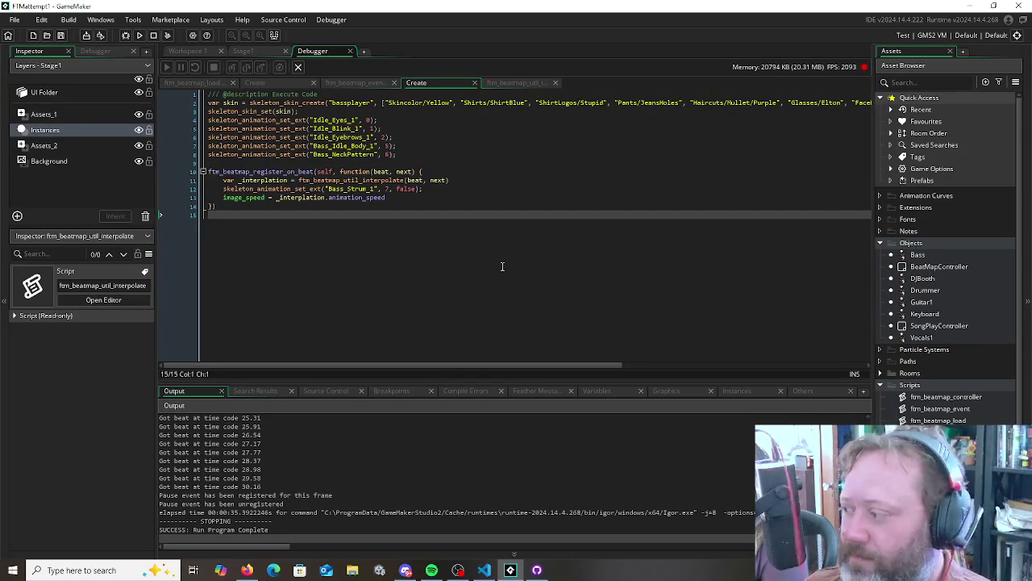
# Open the Bass object's editor and select skeleton_animation_set_ext on line 12 of its Create code
pyautogui.click(917, 256)
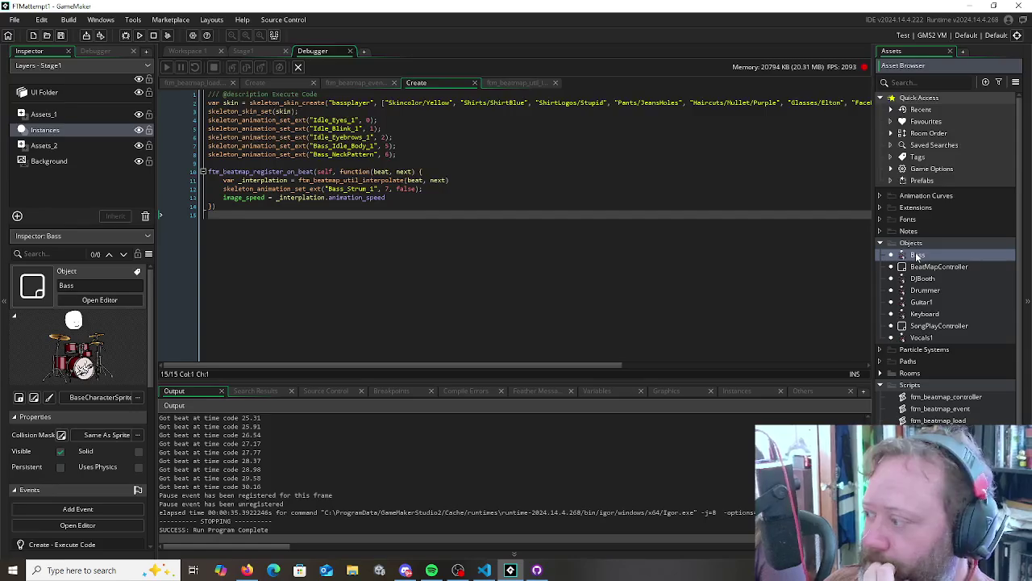
pyautogui.doubleClick(917, 256)
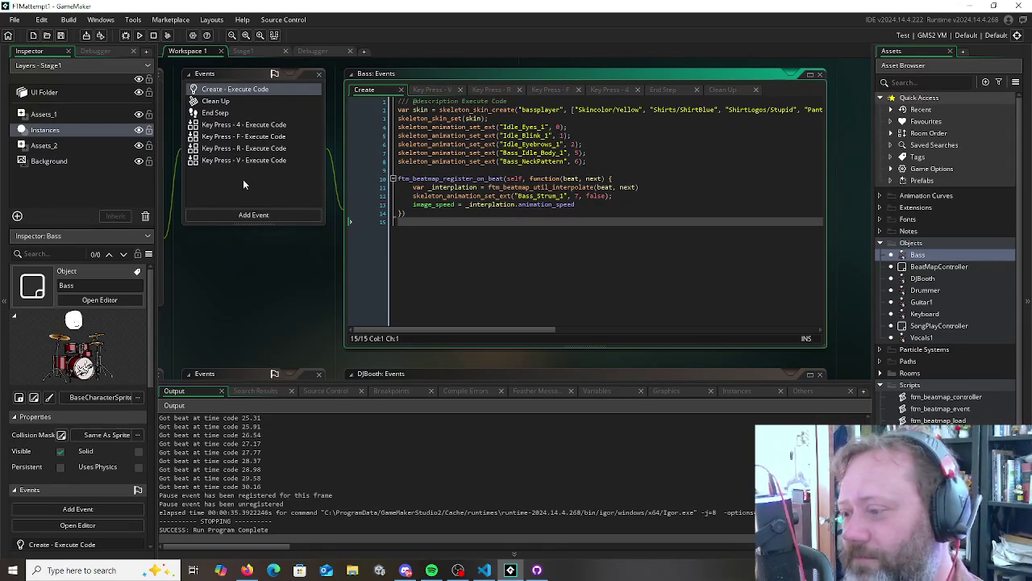
pyautogui.doubleClick(486, 196)
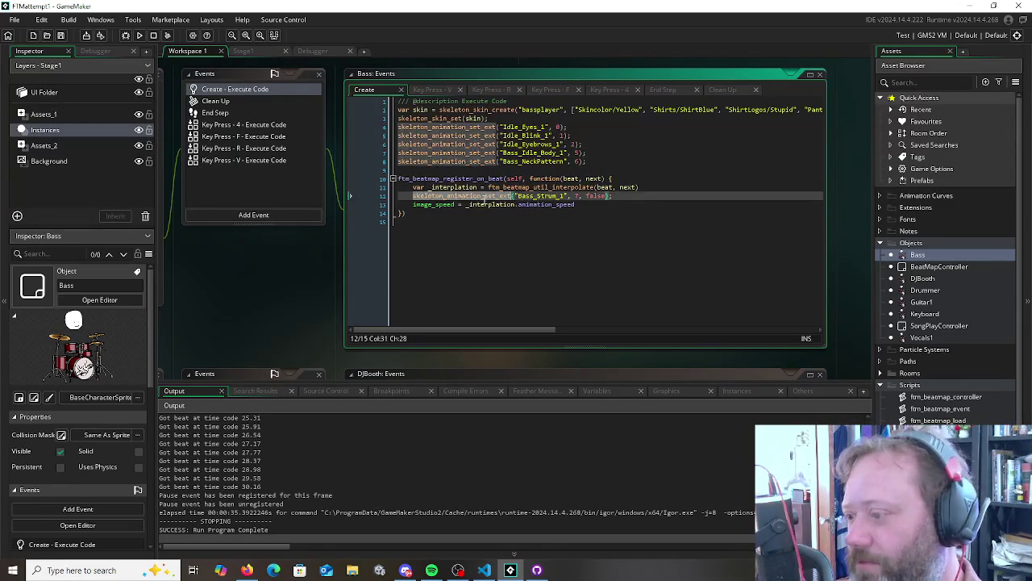
# Review the skeleton_animation_set_ext usage in the Bass Create code alongside Firefox
pyautogui.click(499, 288)
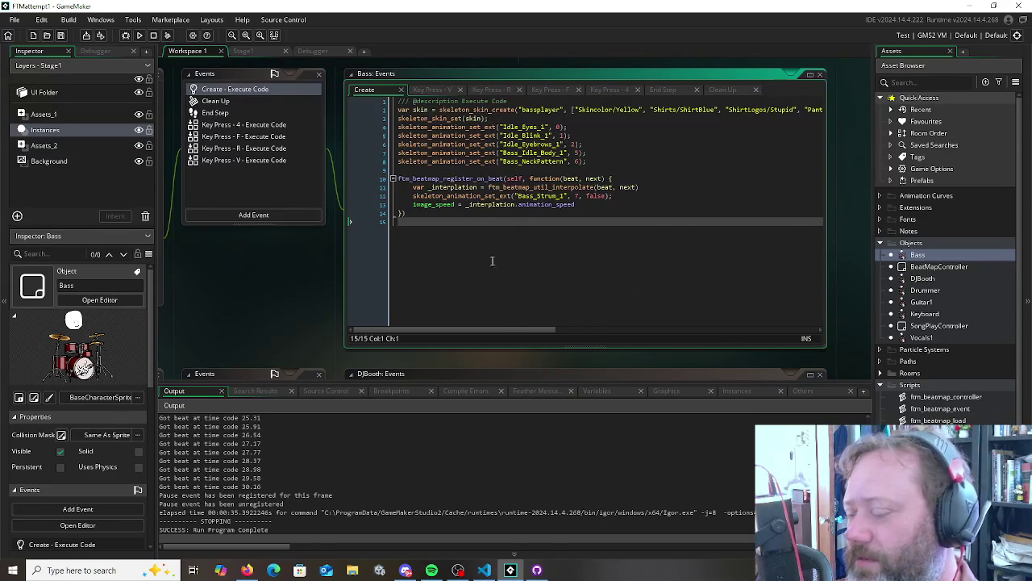
pyautogui.hotkey('alt', 'Tab')
pyautogui.hotkey('alt', 'shift', 'Tab')
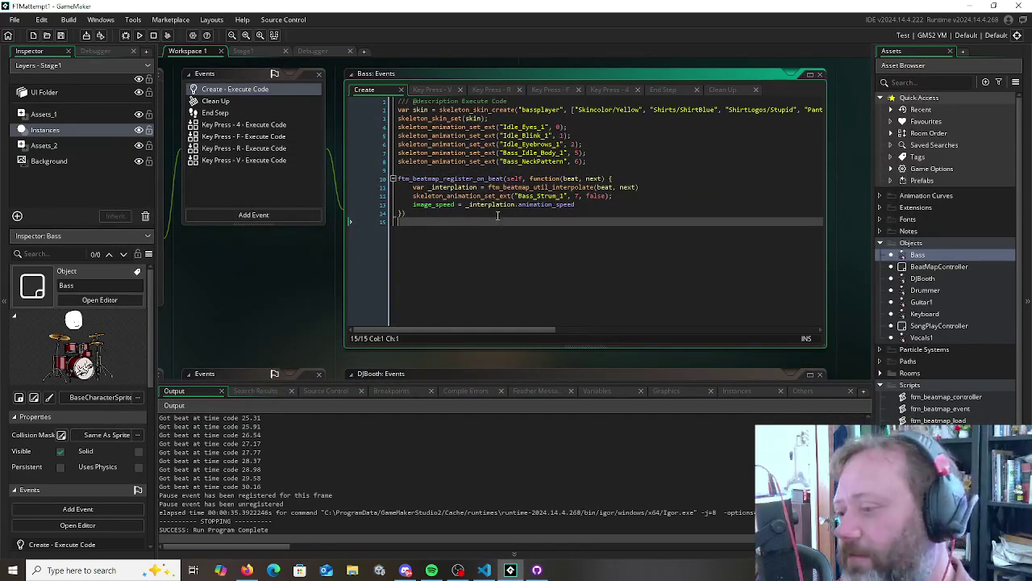
pyautogui.hotkey('alt', 'Tab')
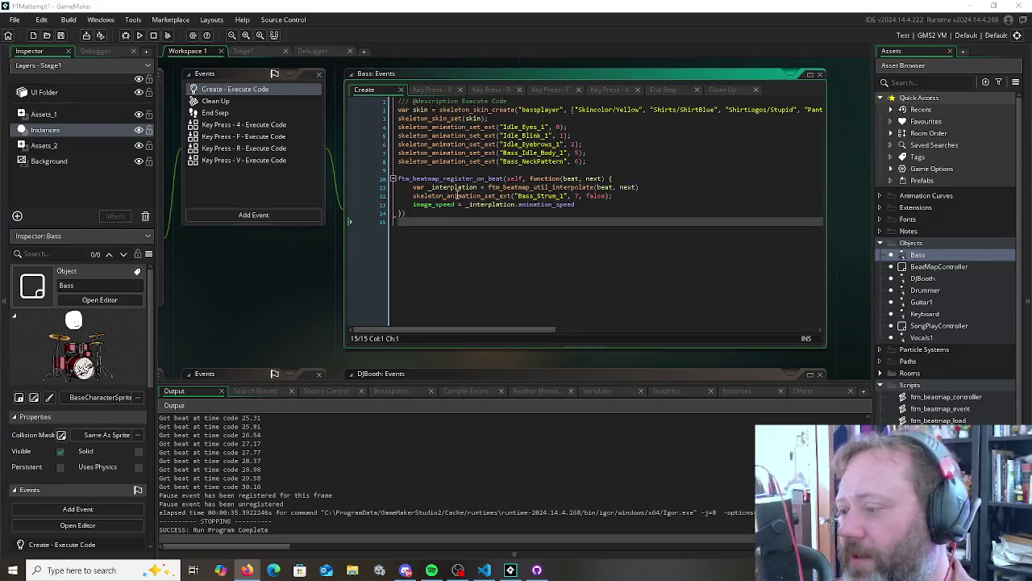
pyautogui.click(511, 196)
pyautogui.click(454, 246)
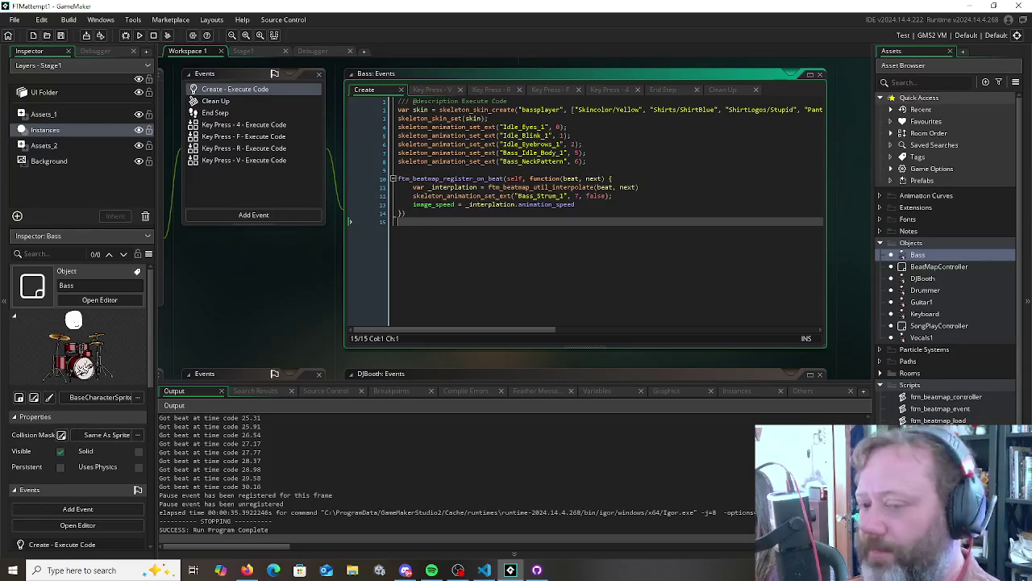
pyautogui.hotkey('alt', 'Tab')
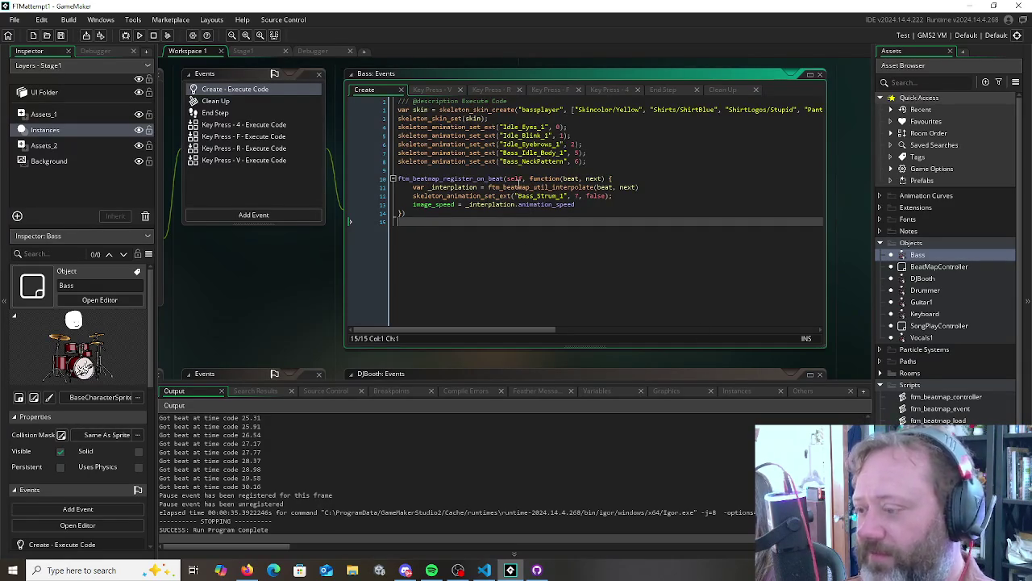
# Open ftm_beatmap_util_interpolate from its call on the _interpolation assignment line
pyautogui.click(456, 178)
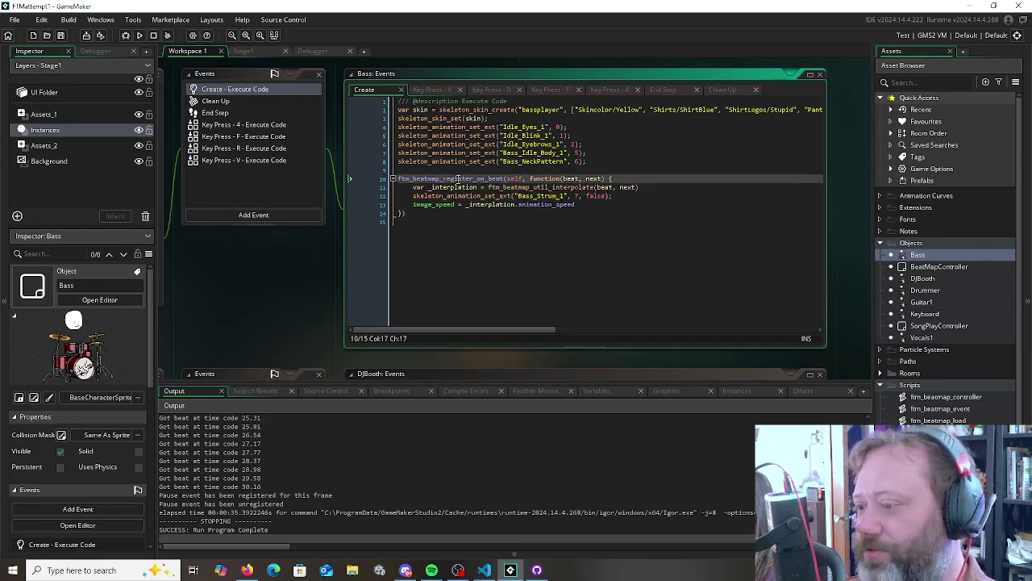
pyautogui.click(448, 248)
pyautogui.click(477, 171)
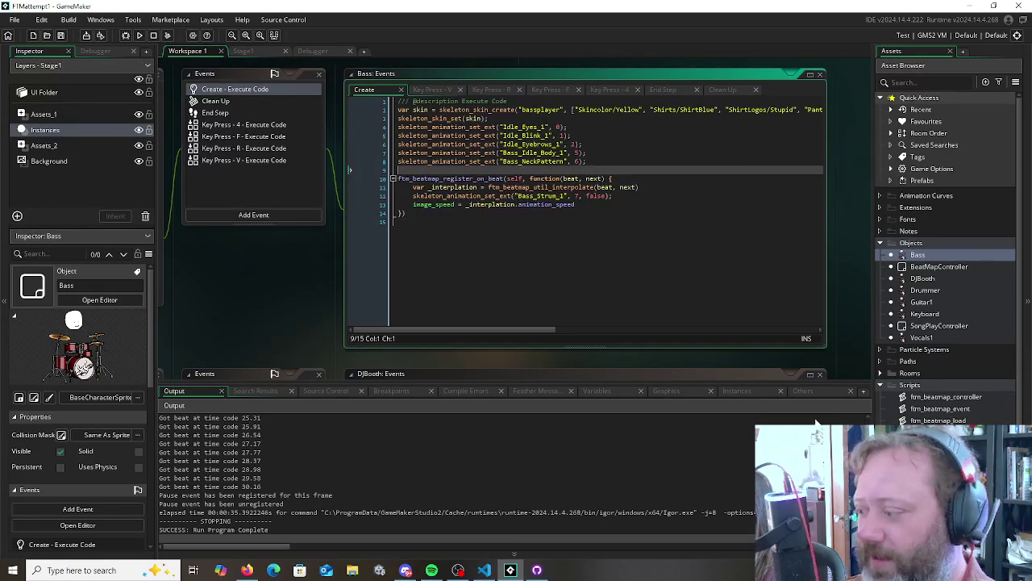
pyautogui.click(414, 229)
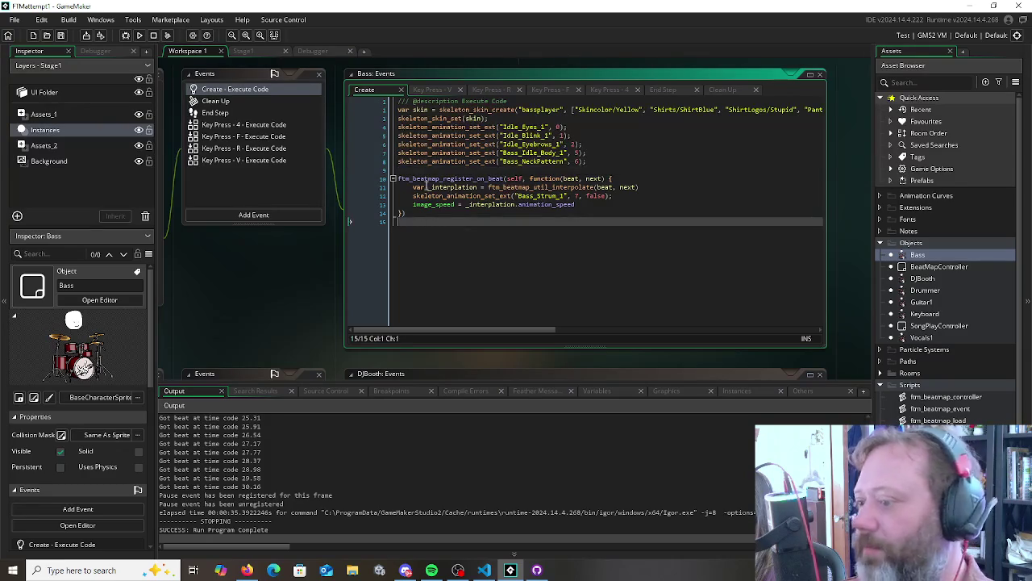
pyautogui.click(425, 187)
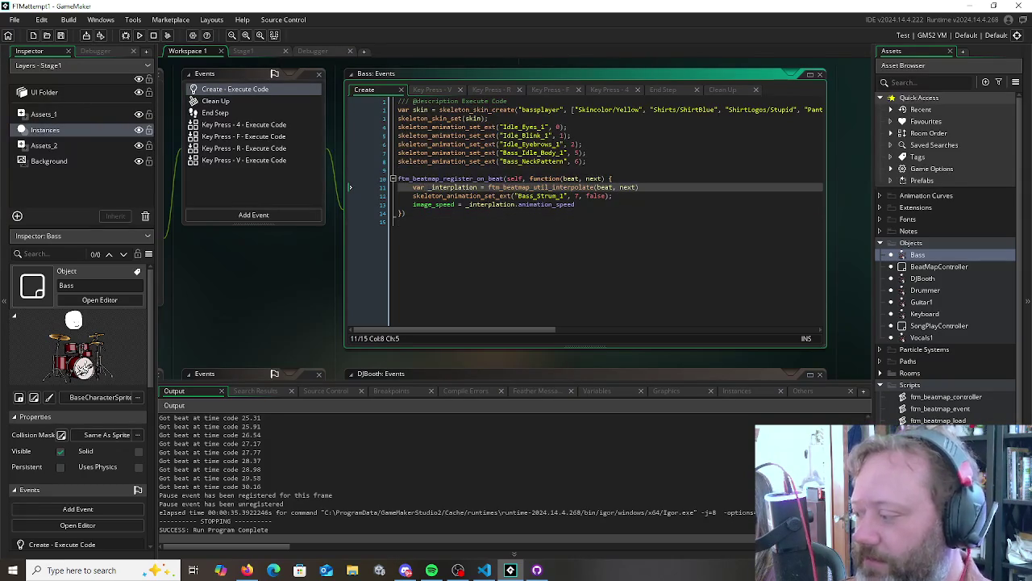
pyautogui.middleClick(524, 187)
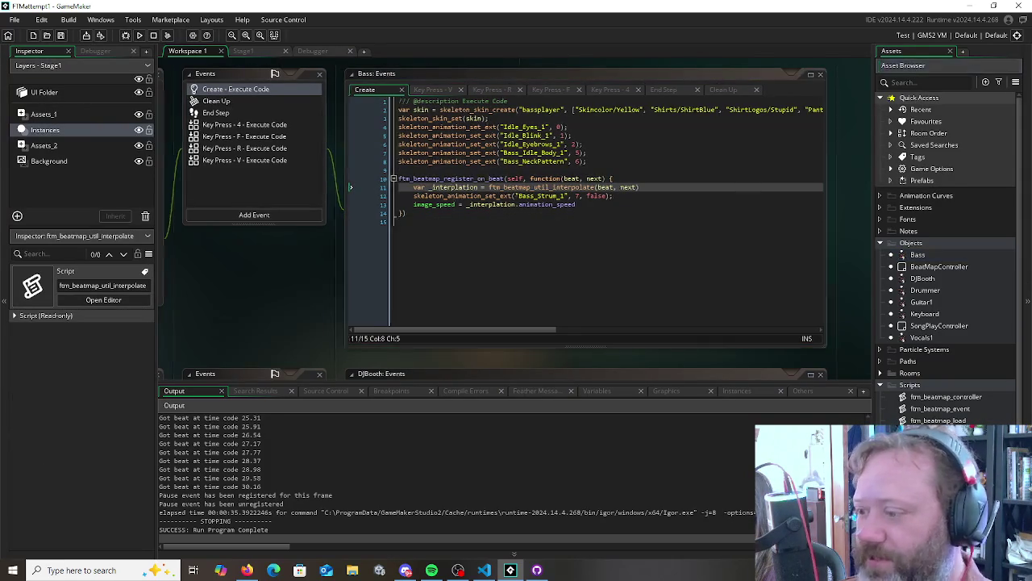
# Set a breakpoint on the interpolate script's _duration line and start a debug run
pyautogui.click(291, 259)
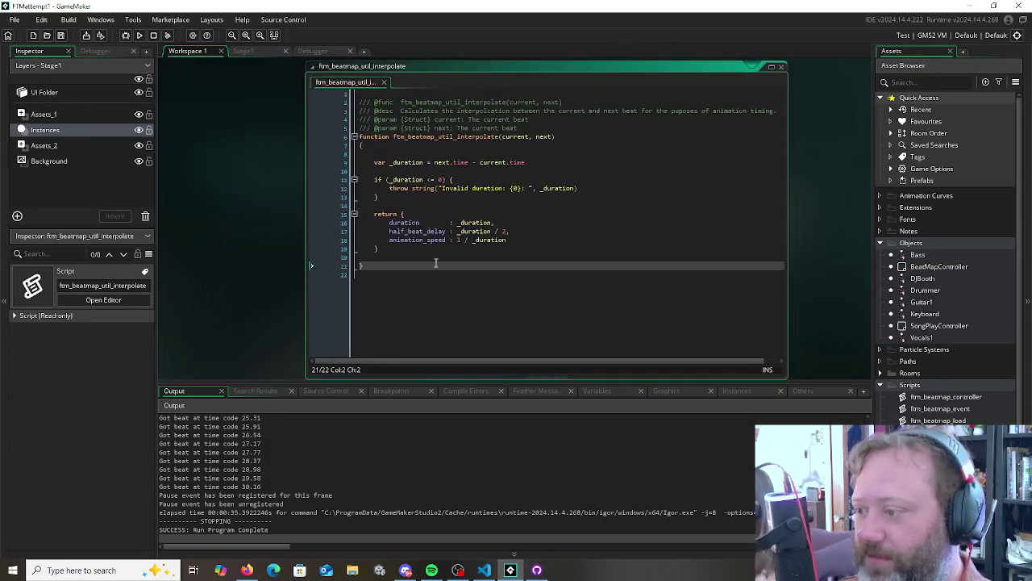
pyautogui.click(345, 163)
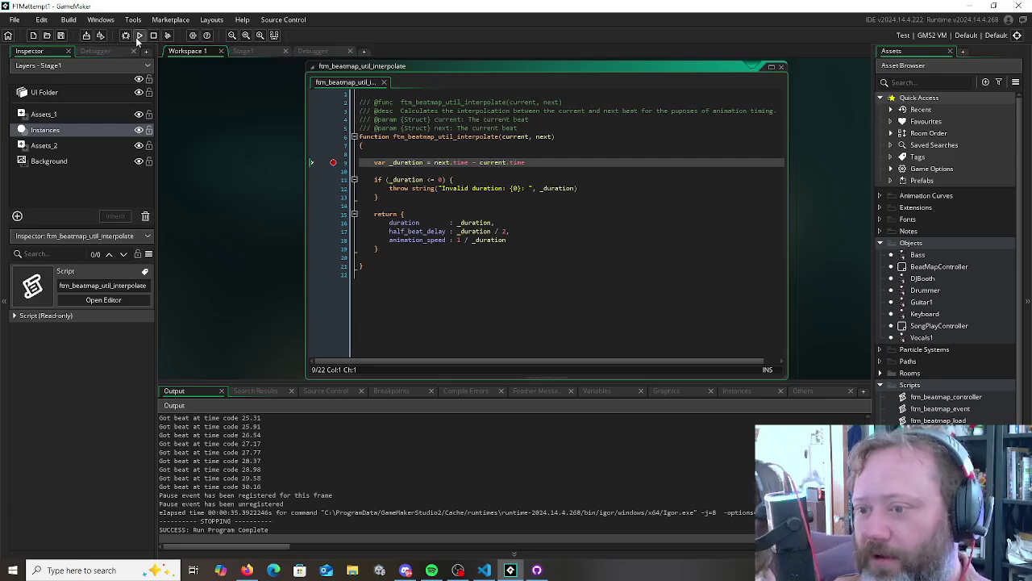
pyautogui.click(125, 35)
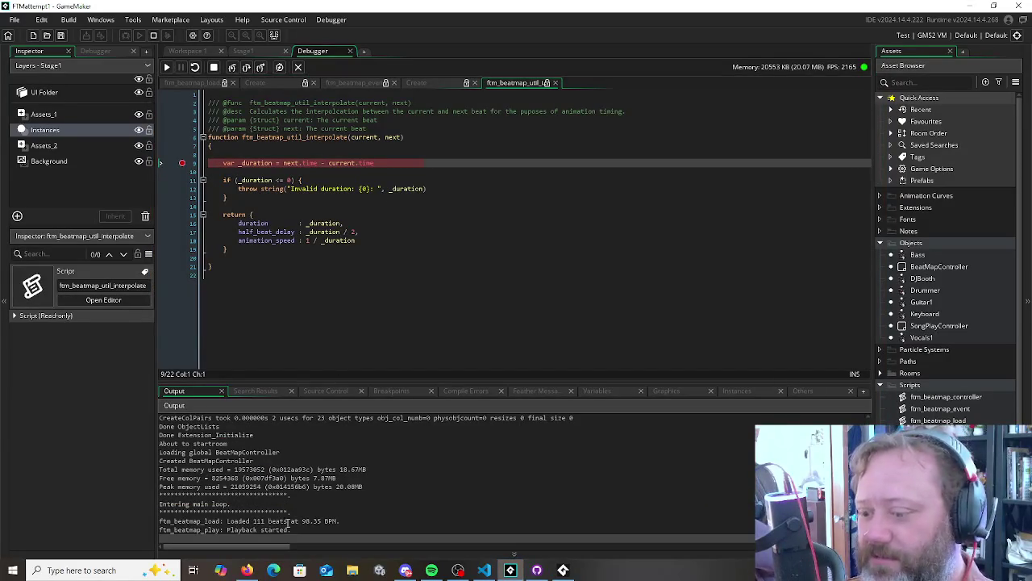
# Inspect the paused game's Locals, expanding Self and its Built-In Vars
pyautogui.click(597, 391)
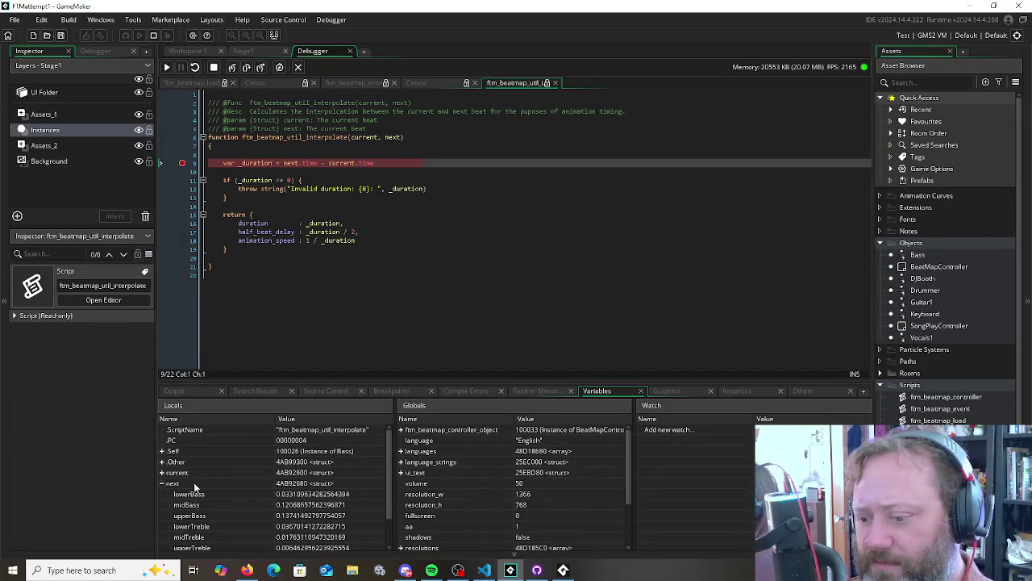
pyautogui.click(162, 451)
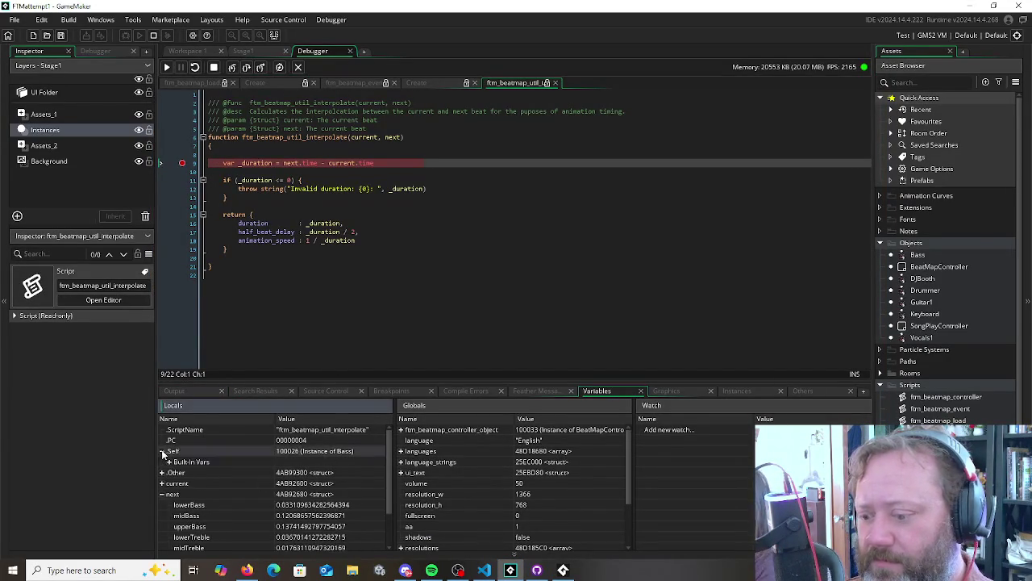
pyautogui.click(168, 462)
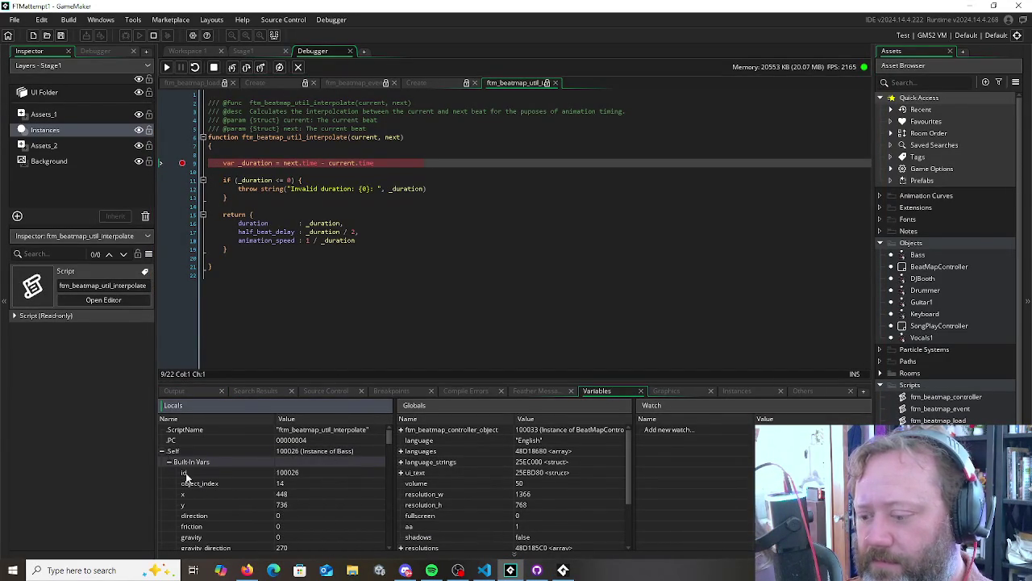
pyautogui.scroll(-5, 217, 490)
pyautogui.scroll(5, 217, 491)
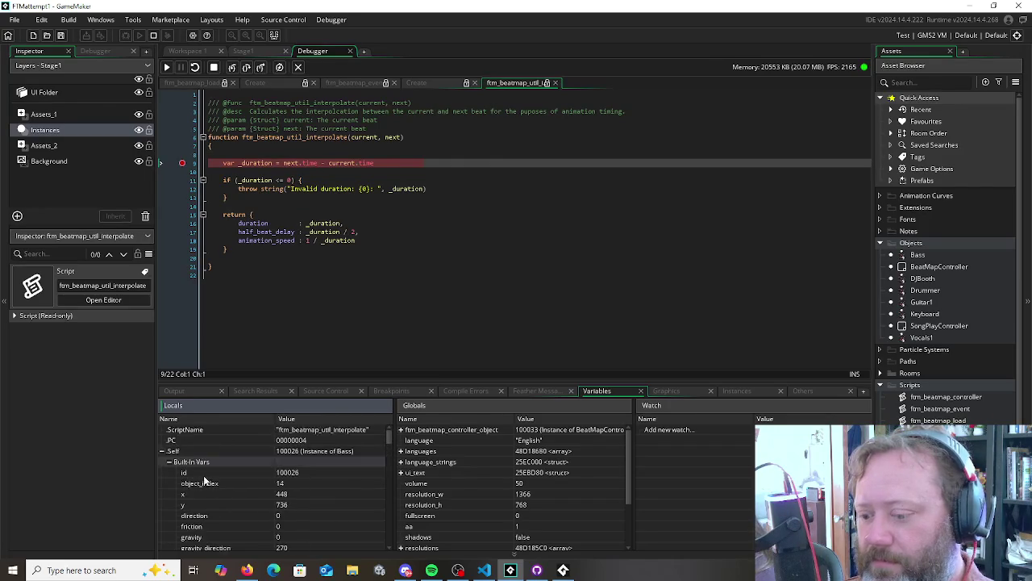
pyautogui.scroll(-10, 196, 480)
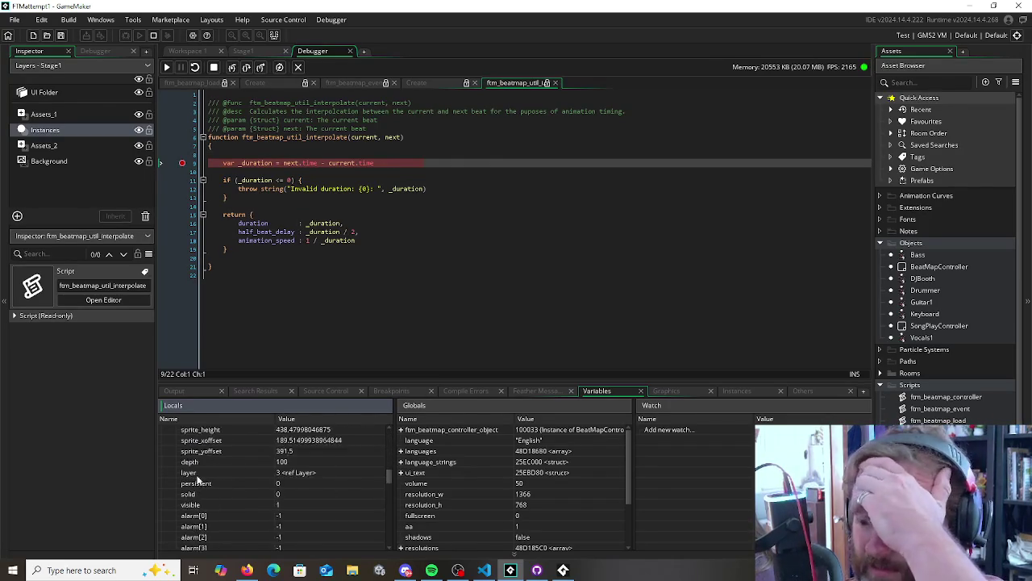
pyautogui.scroll(1, 197, 475)
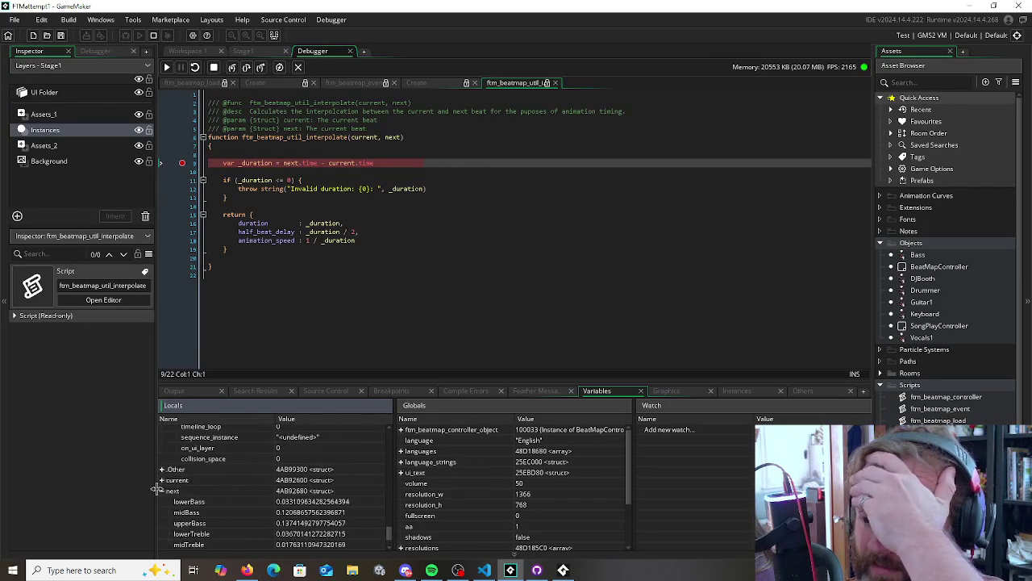
pyautogui.scroll(10, 196, 476)
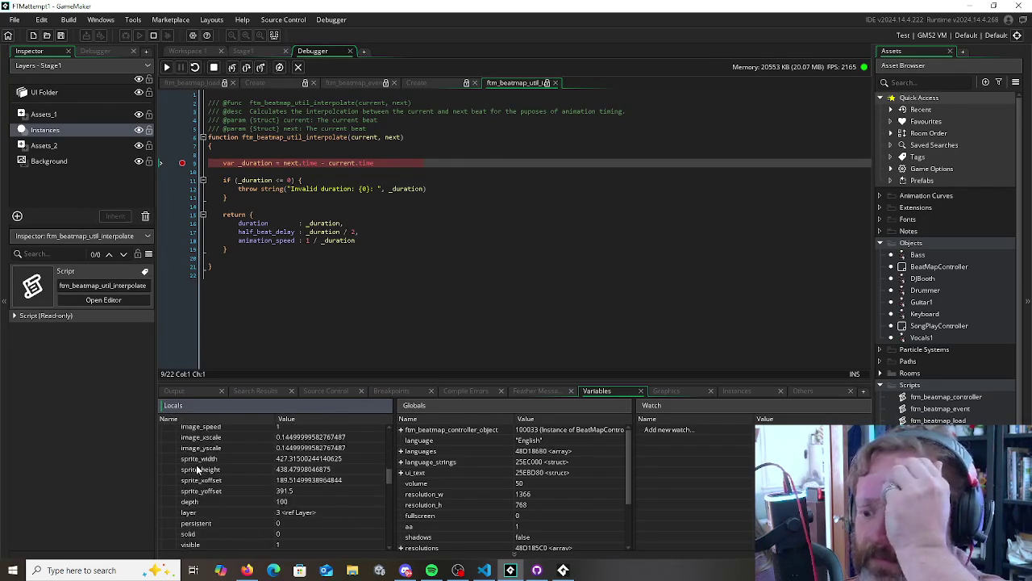
pyautogui.scroll(2, 196, 464)
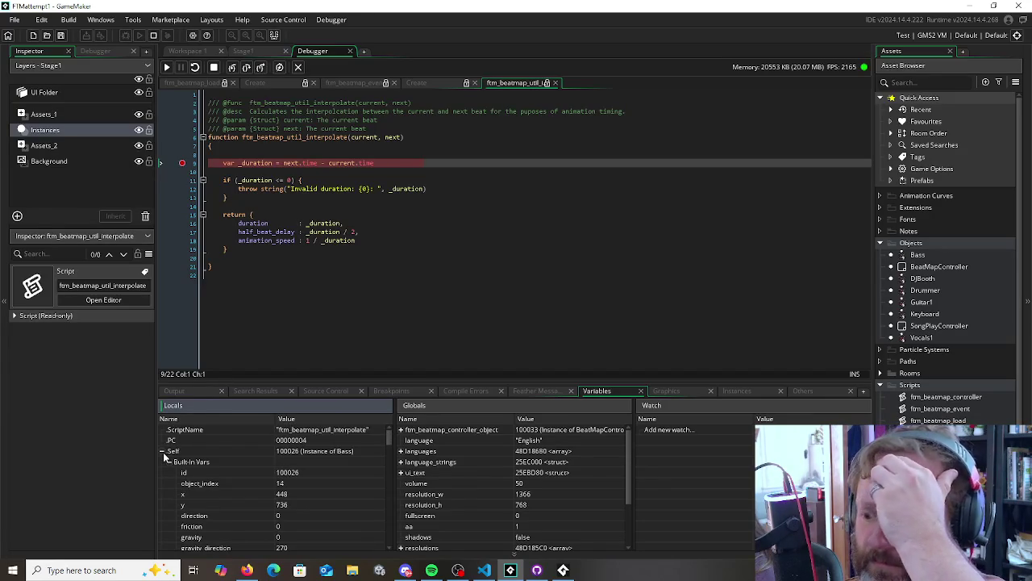
pyautogui.scroll(-2, 218, 482)
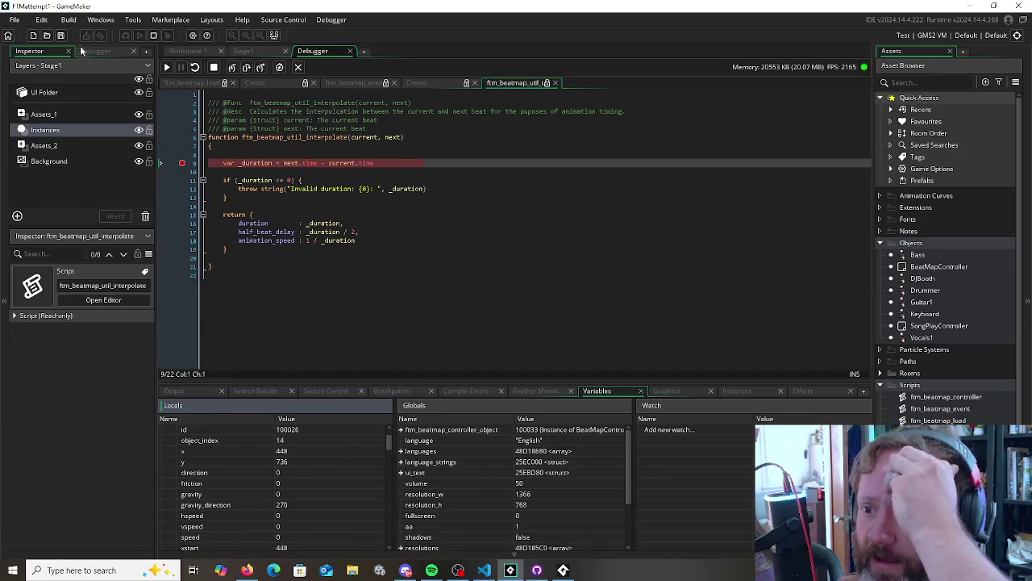
# Stop the game and return to the interpolate script in Workspace 1
pyautogui.click(154, 34)
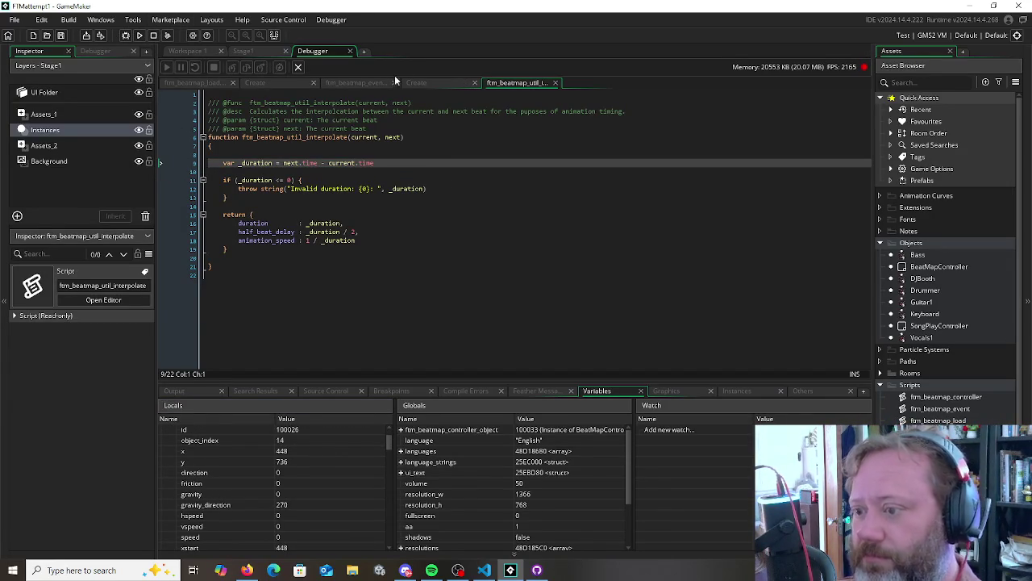
pyautogui.click(367, 257)
pyautogui.click(245, 52)
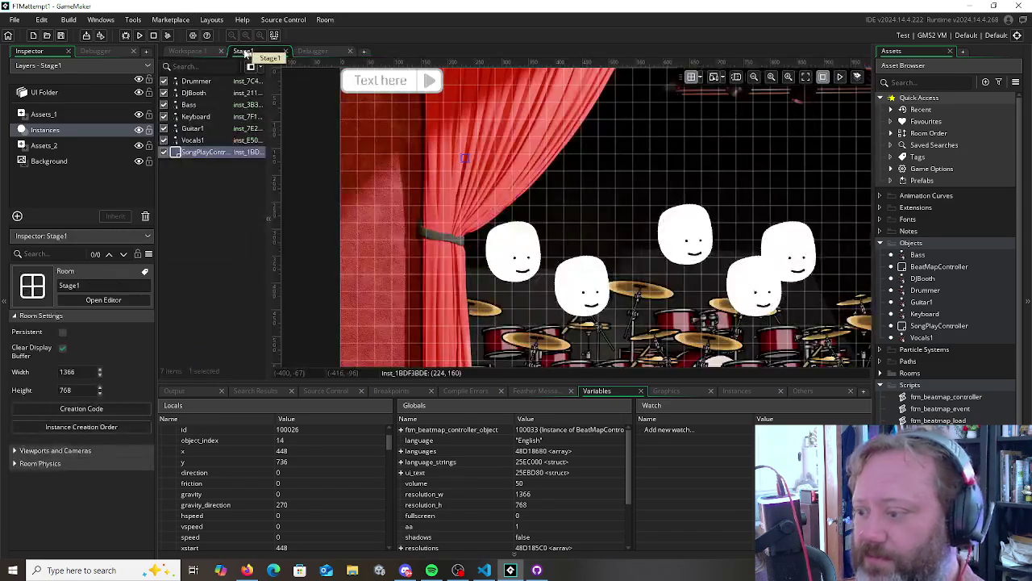
pyautogui.click(185, 52)
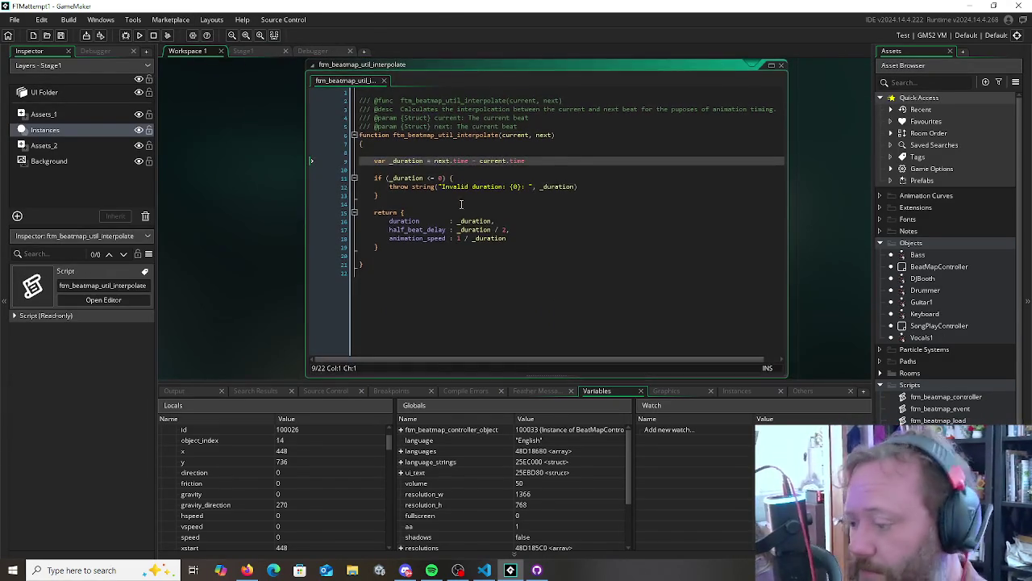
pyautogui.click(500, 259)
pyautogui.click(374, 289)
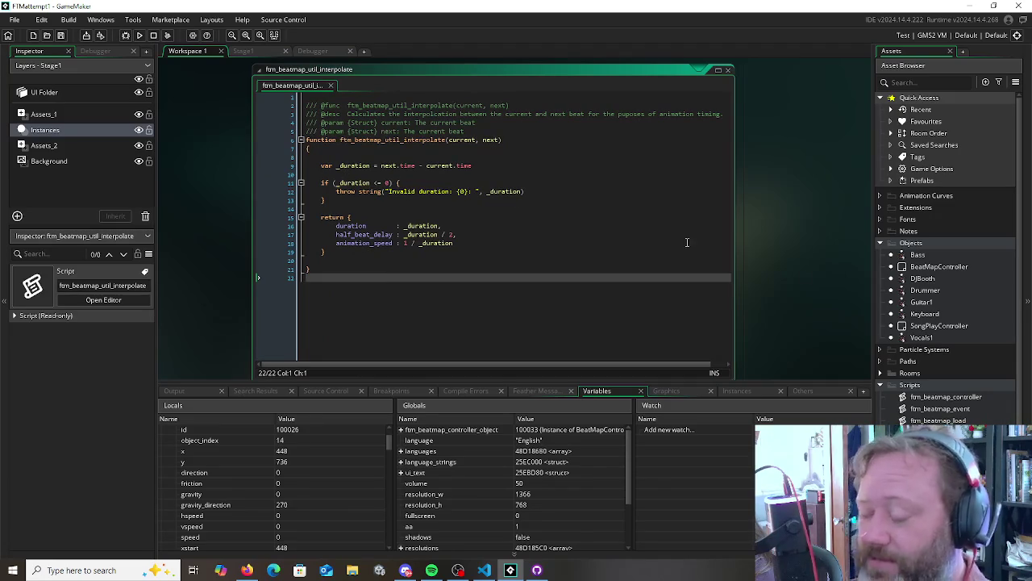
pyautogui.click(959, 408)
pyautogui.doubleClick(959, 409)
pyautogui.click(412, 234)
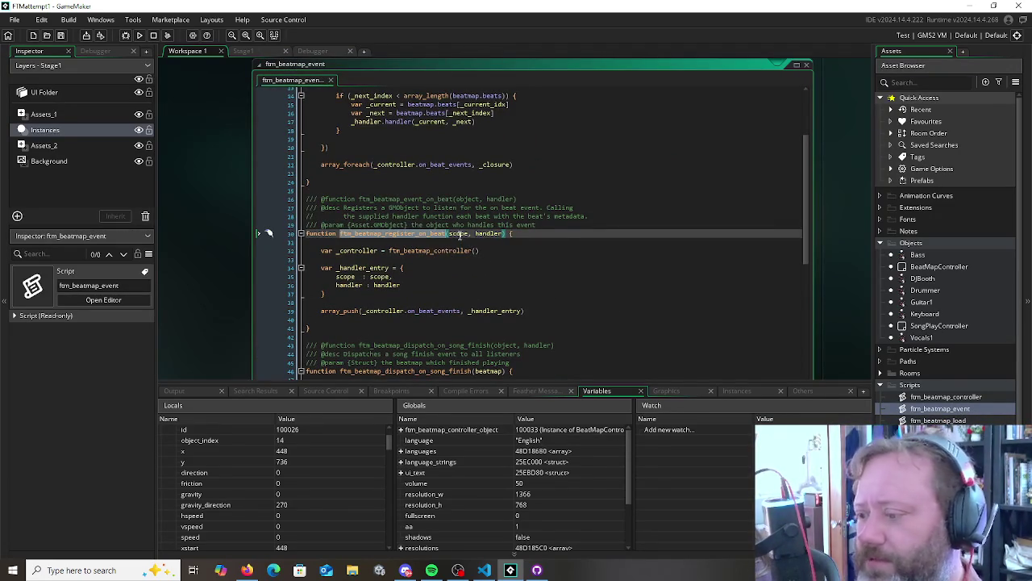
pyautogui.doubleClick(458, 234)
pyautogui.keyDown('shift'); pyautogui.click(489, 234); pyautogui.keyUp('shift')
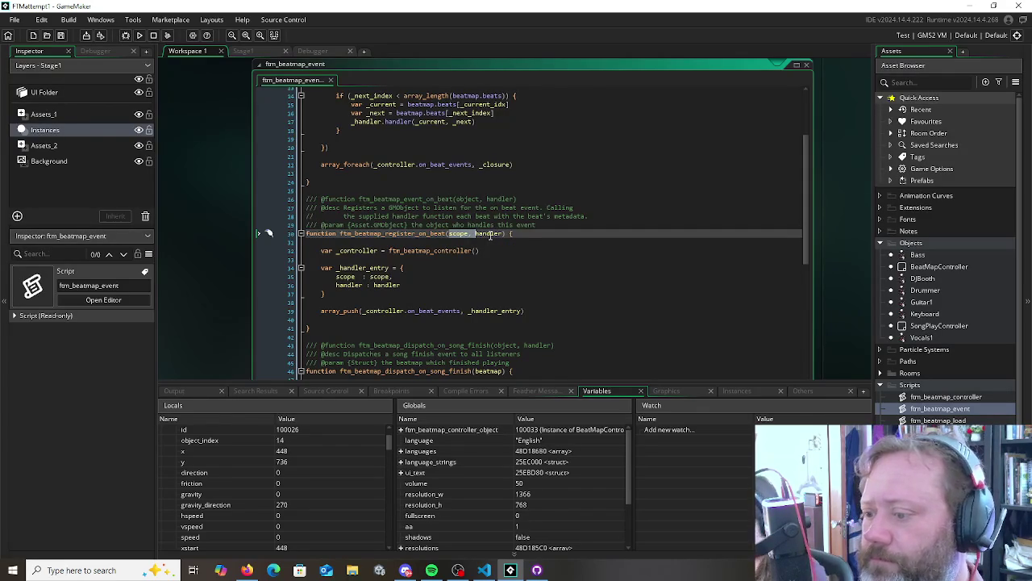
pyautogui.press('BackSpace')
pyautogui.tripleClick(574, 224)
pyautogui.press('BackSpace')
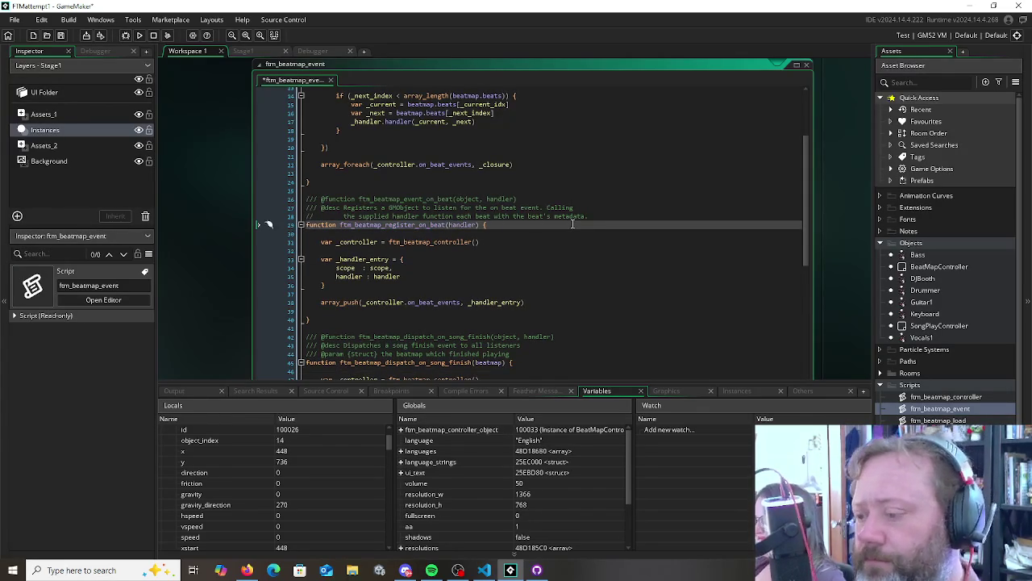
pyautogui.scroll(4, 379, 260)
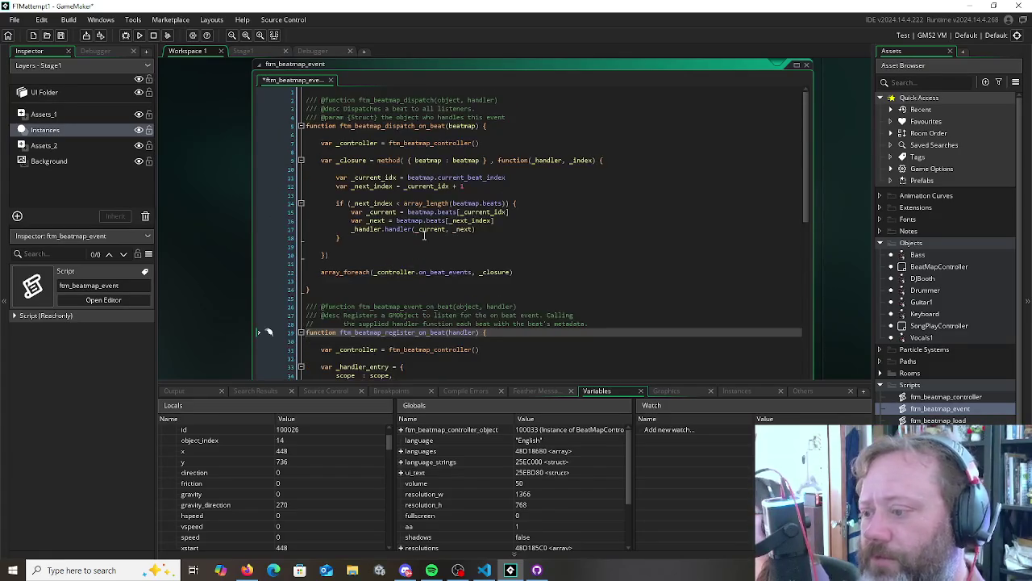
pyautogui.scroll(-3, 369, 234)
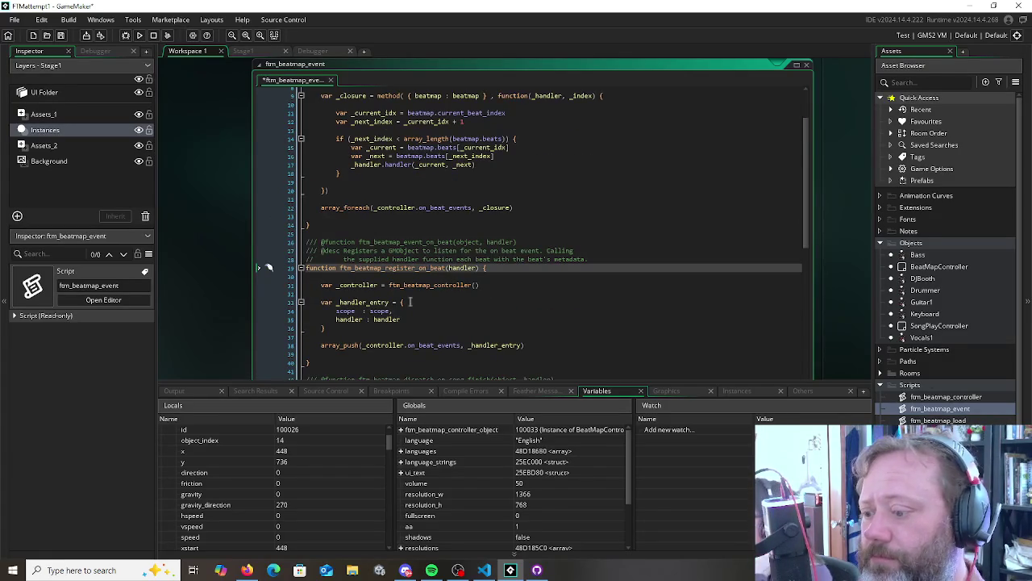
# Set the handler entry's scope value to self and save the script
pyautogui.doubleClick(379, 311)
pyautogui.write('se')
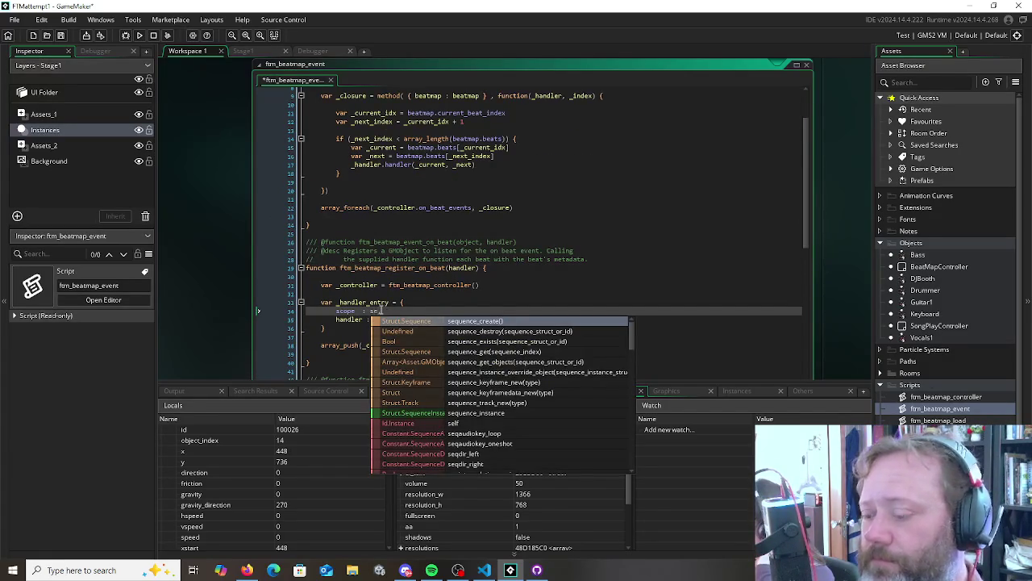
pyautogui.write('lf,')
pyautogui.scroll(-1, 398, 314)
pyautogui.click(398, 314)
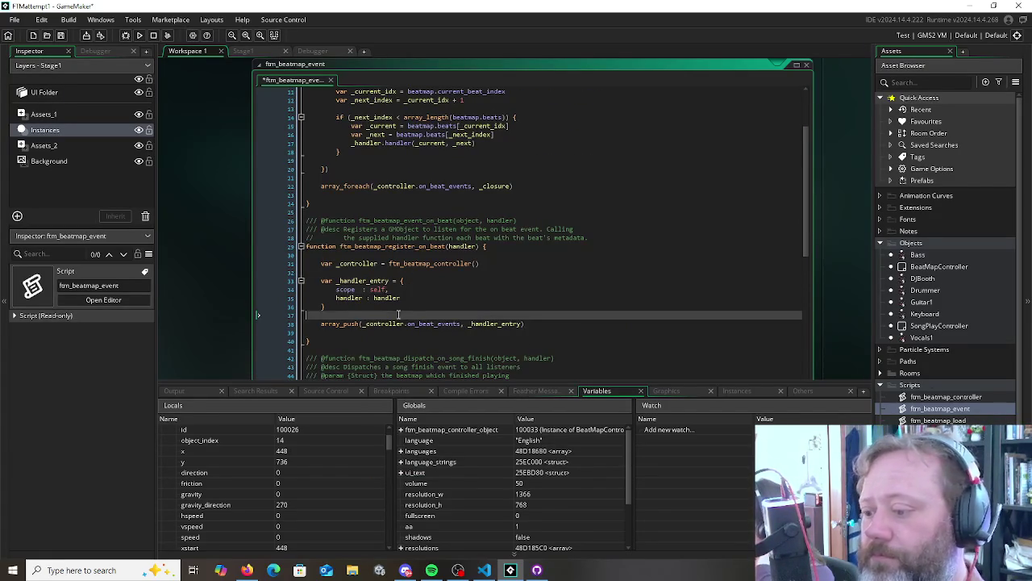
pyautogui.hotkey('ctrl', 's')
# Drop unregister's object parameter, use self in its predicate, save, and debug-run with F6
pyautogui.scroll(-3, 479, 306)
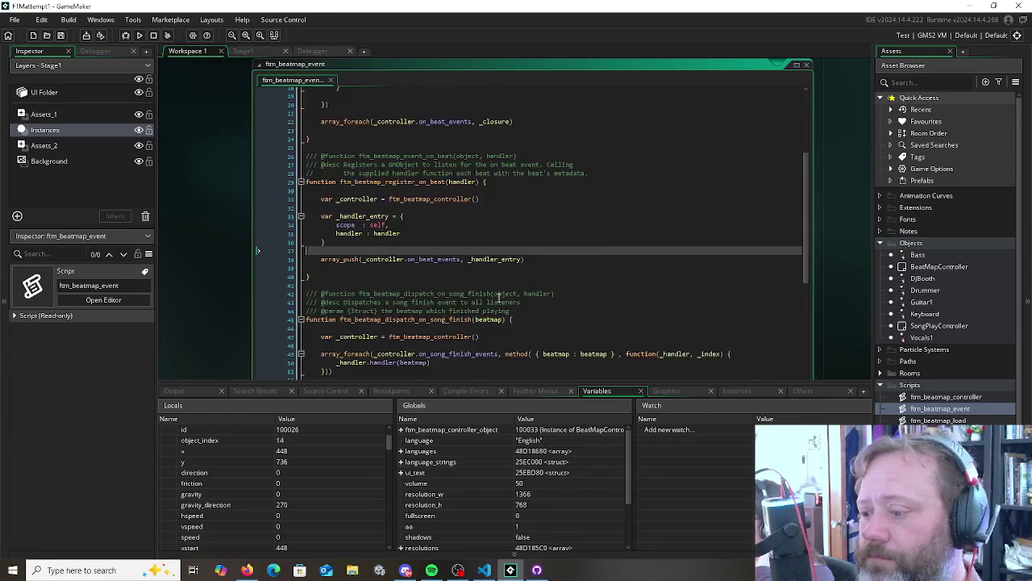
pyautogui.scroll(-5, 453, 284)
pyautogui.scroll(15, 444, 279)
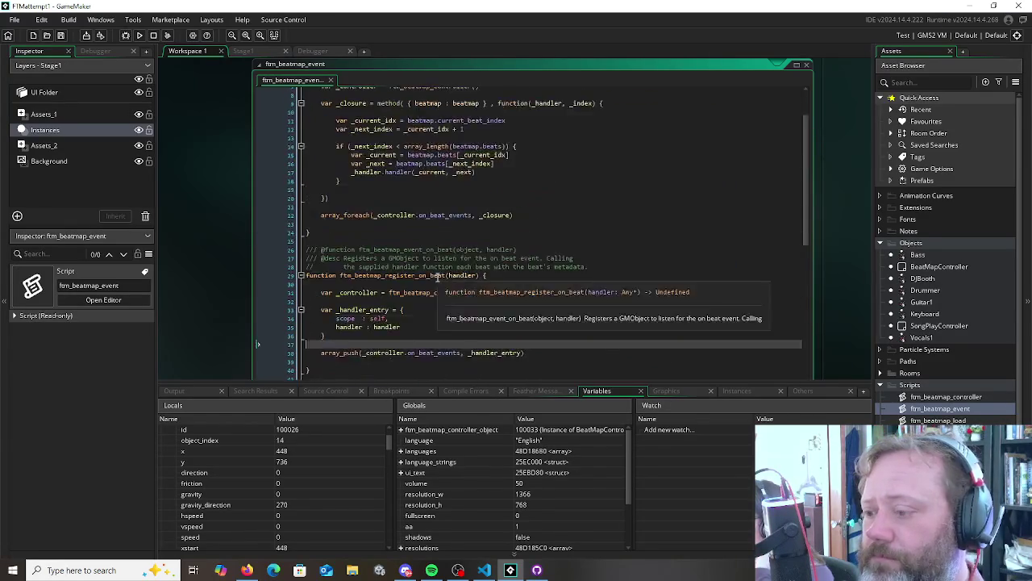
pyautogui.scroll(-15, 483, 295)
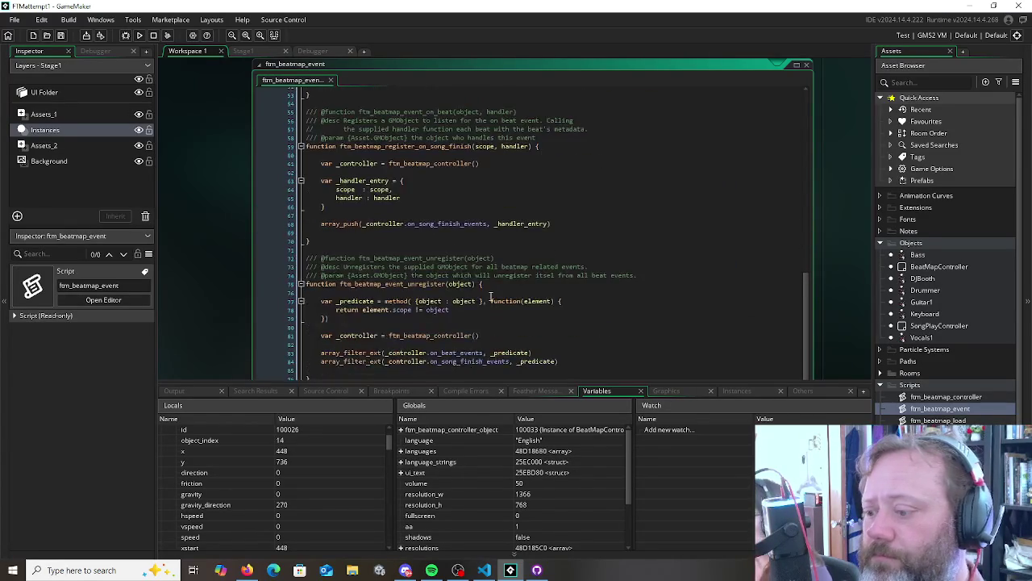
pyautogui.click(461, 284)
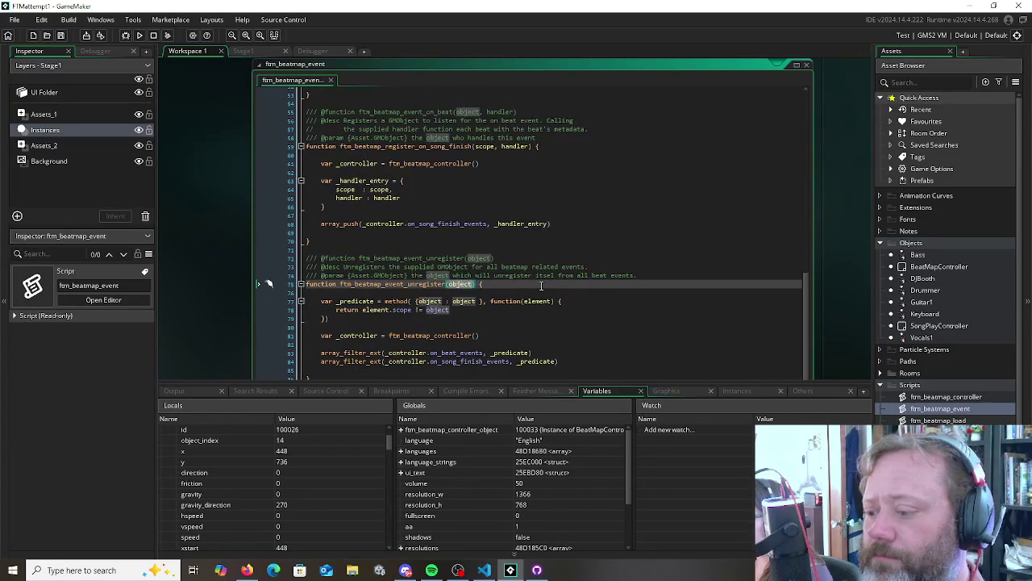
pyautogui.press('BackSpace')
pyautogui.press('Escape')
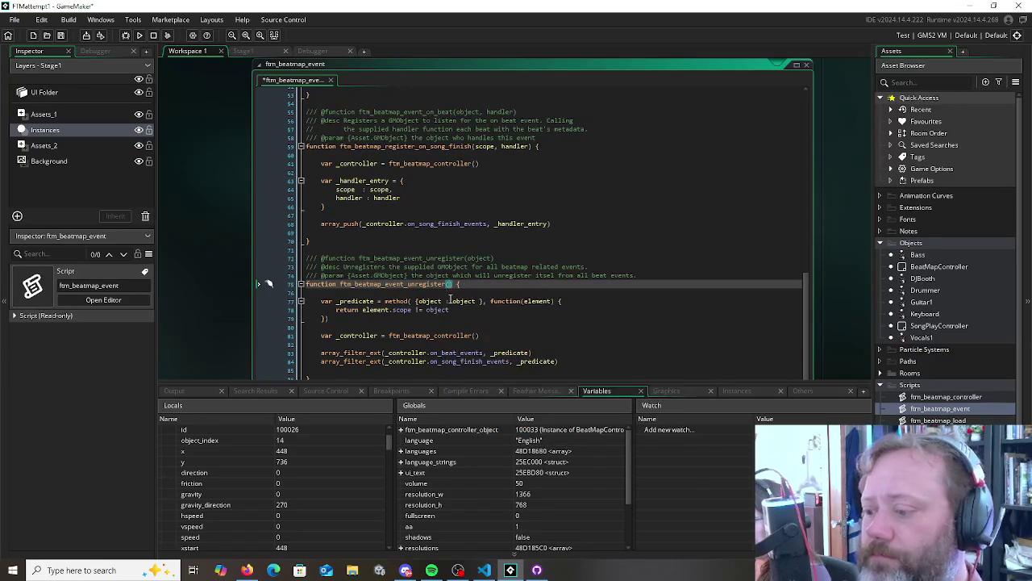
pyautogui.click(431, 309)
pyautogui.write('self')
pyautogui.click(488, 295)
pyautogui.hotkey('ctrl', 's')
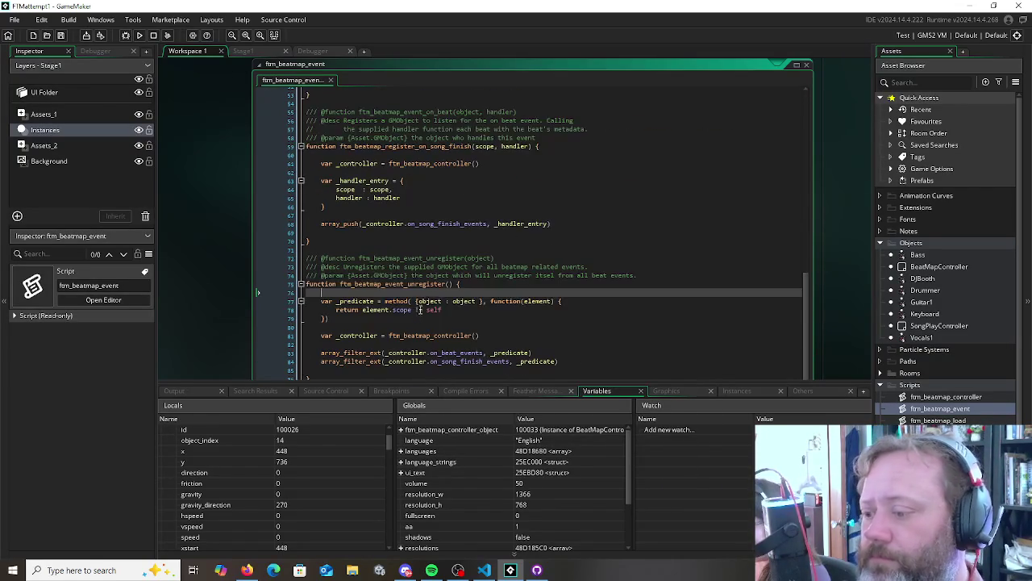
pyautogui.scroll(6, 431, 225)
pyautogui.press('F6')
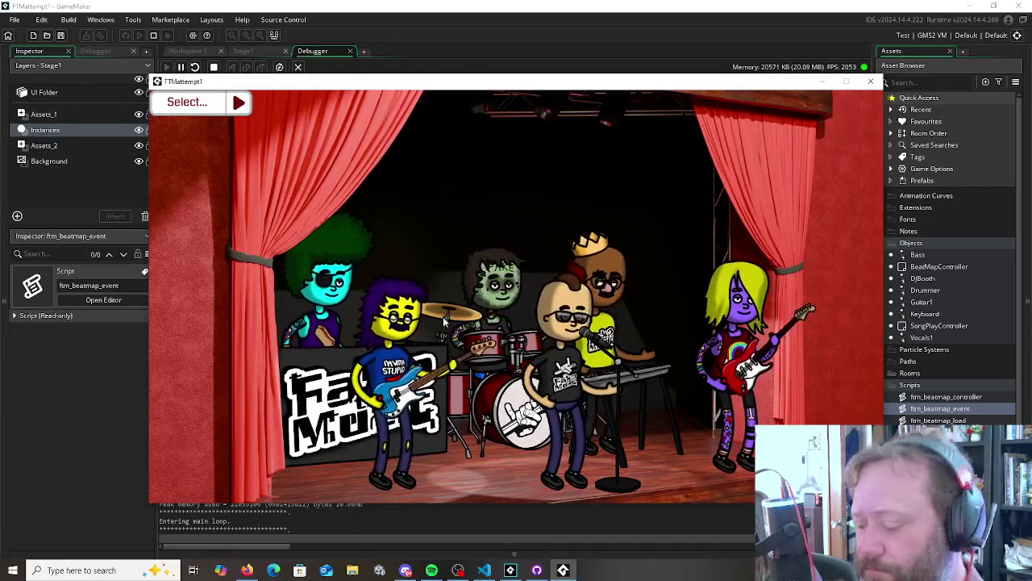
# Close the 'Invalid call: target #2' code error and stop the debug session
pyautogui.hotkey('alt', 'Tab')
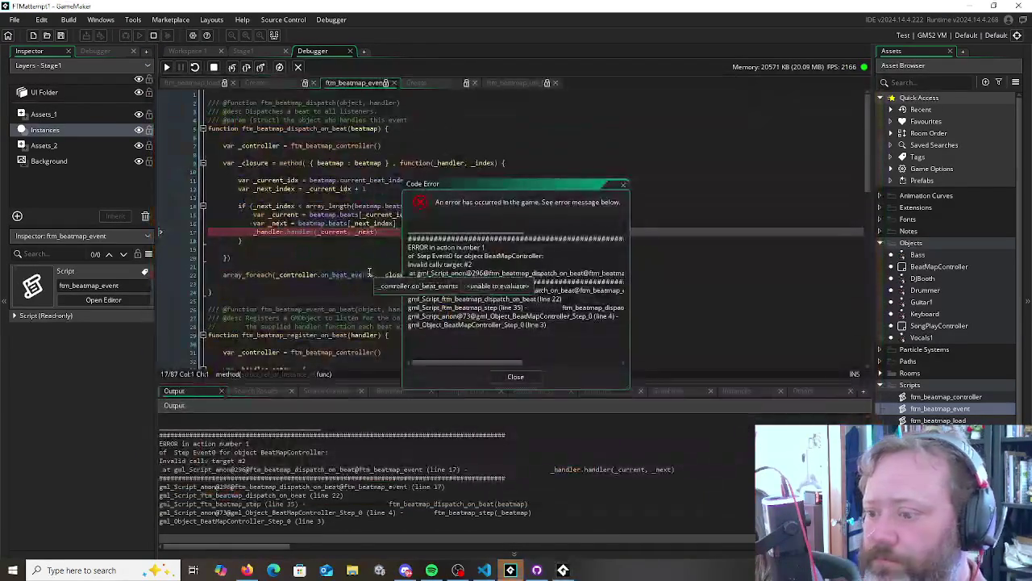
pyautogui.click(512, 377)
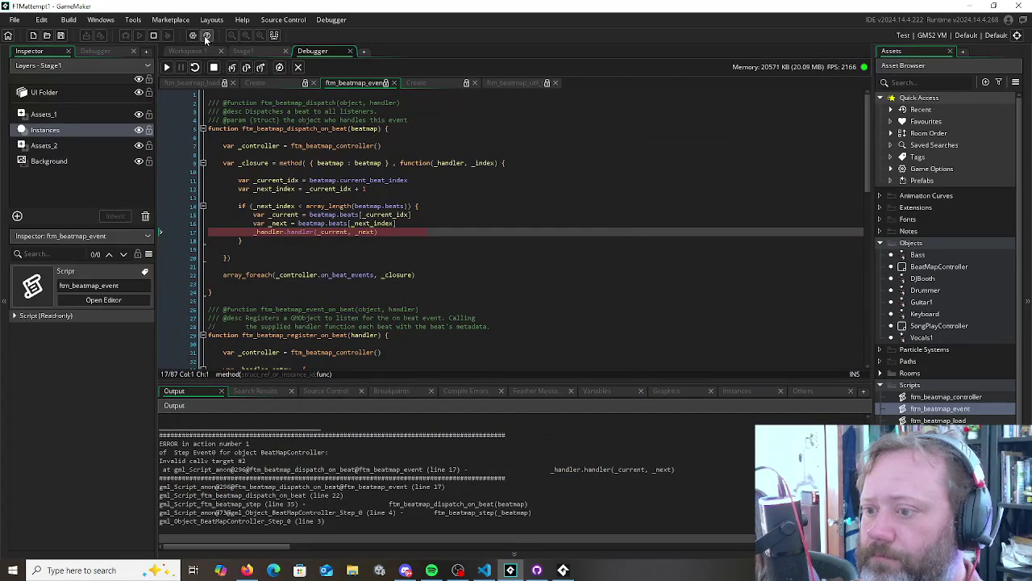
pyautogui.click(155, 34)
pyautogui.click(284, 248)
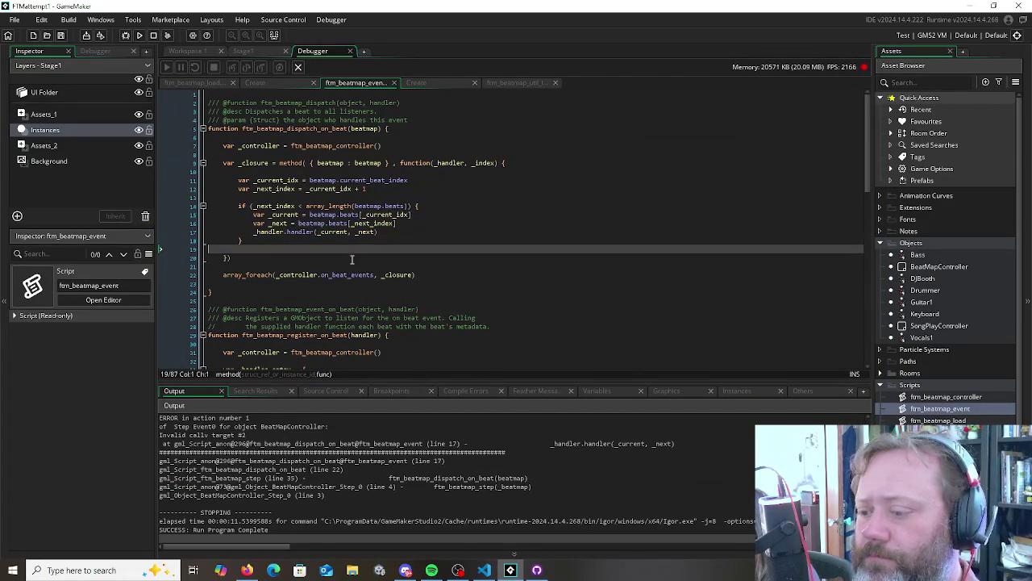
# Inspect the array_foreach _closure call on line 22 of ftm_beatmap_event
pyautogui.click(299, 274)
pyautogui.click(397, 275)
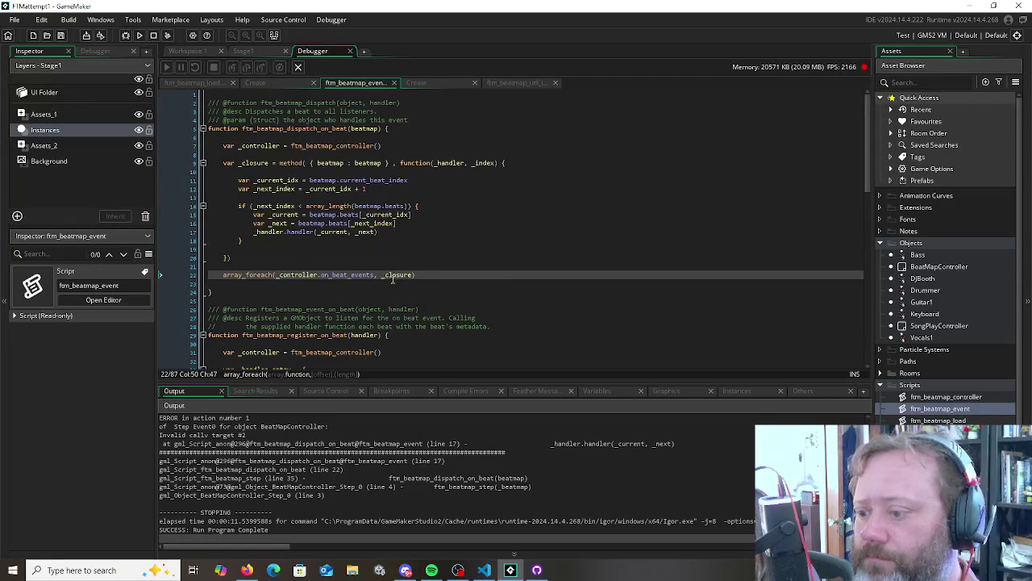
pyautogui.hotkey('alt', 'Tab')
pyautogui.hotkey('alt', 'shift', 'Tab')
pyautogui.hotkey('alt', 'shift', 'Tab')
pyautogui.hotkey('alt', 'Tab')
pyautogui.hotkey('alt', 'Tab')
pyautogui.hotkey('alt', 'Tab')
pyautogui.hotkey('alt', 'Tab')
pyautogui.hotkey('alt', 'Tab')
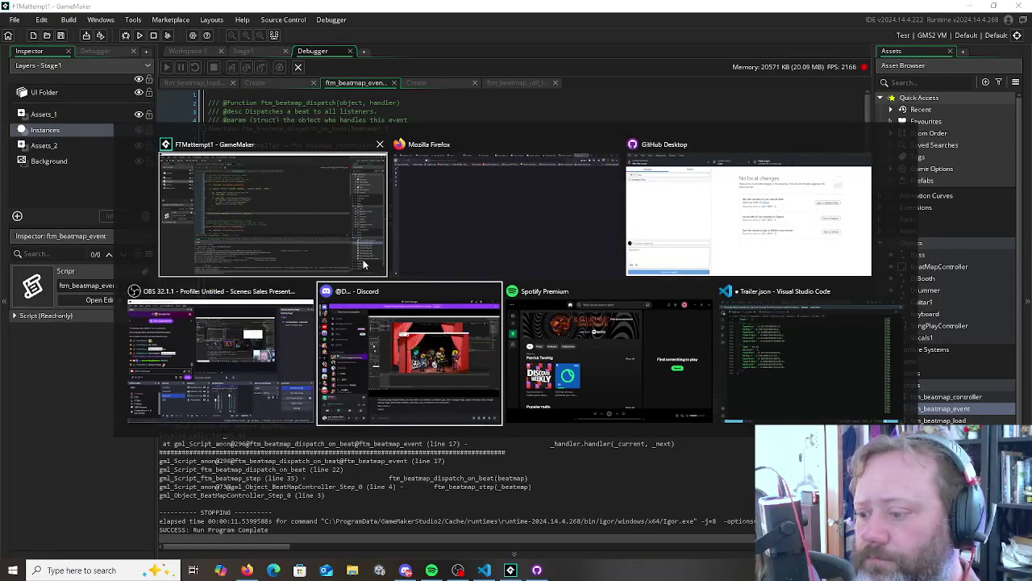
pyautogui.click(364, 264)
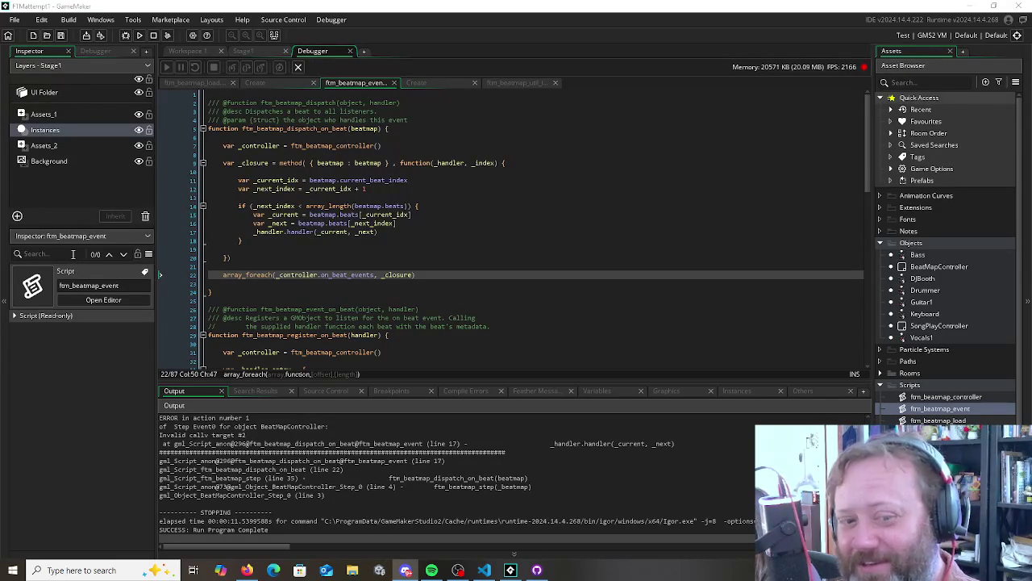
# Undo four edits to restore the _beat handler call, then view the diff in GitHub Desktop
pyautogui.hotkey('ctrl', 'z')
pyautogui.hotkey('ctrl', 'z')
pyautogui.hotkey('ctrl', 'z')
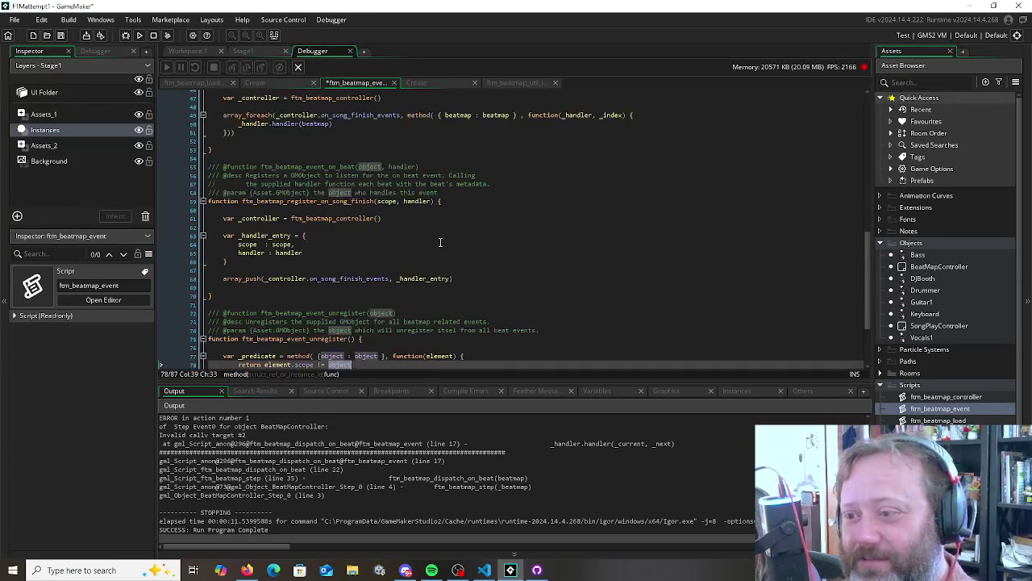
pyautogui.hotkey('ctrl', 'z')
pyautogui.hotkey('ctrl', 'z')
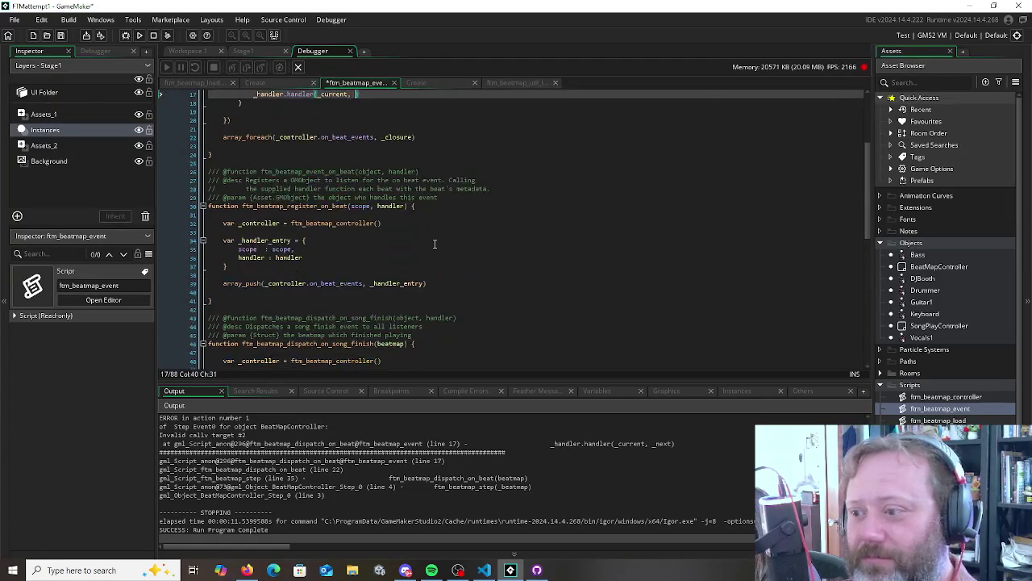
pyautogui.hotkey('ctrl', 'z')
pyautogui.hotkey('ctrl', 'z')
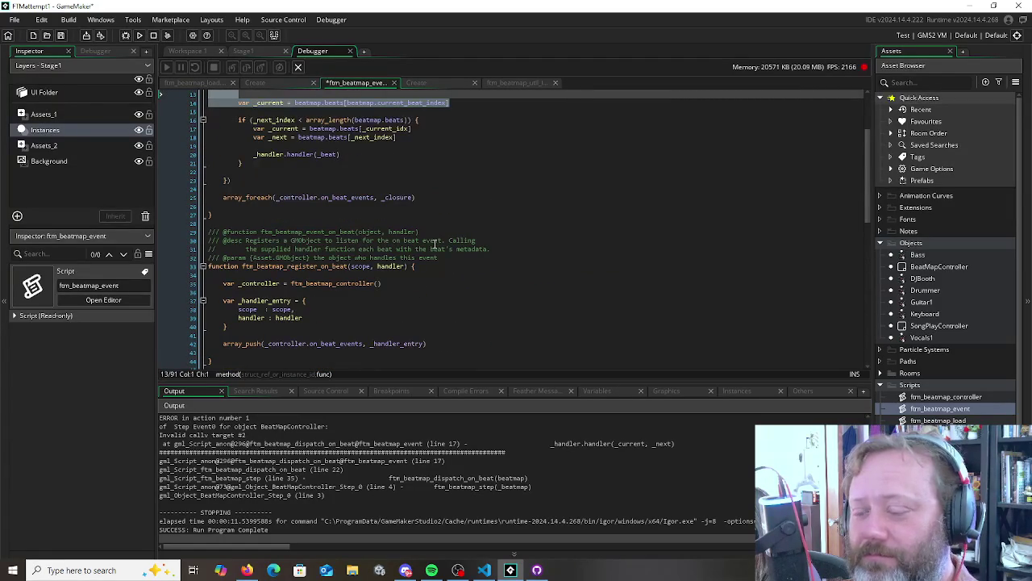
pyautogui.hotkey('ctrl', 'z')
pyautogui.hotkey('ctrl', 'z')
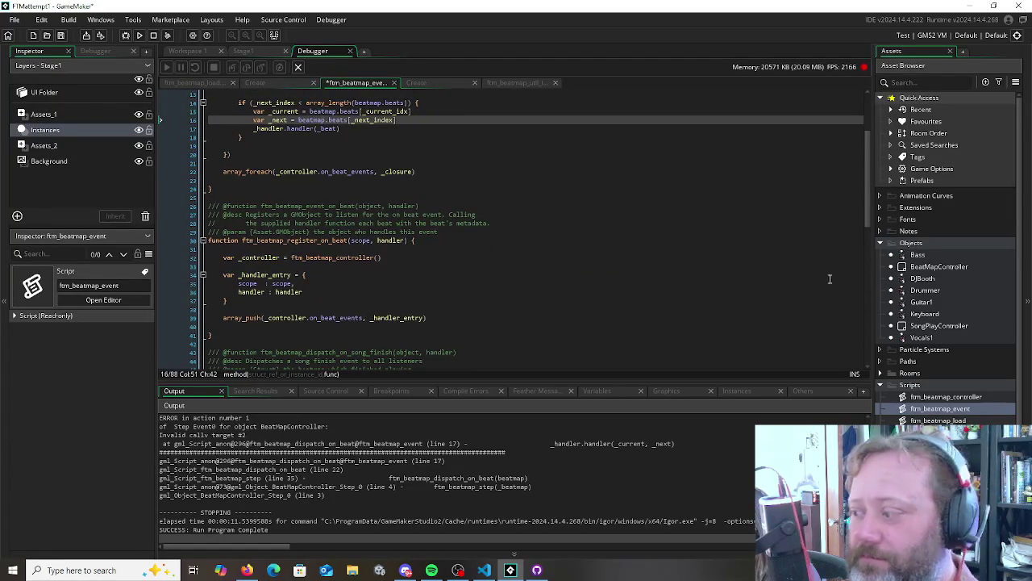
pyautogui.rightClick(927, 407)
pyautogui.scroll(4, 483, 202)
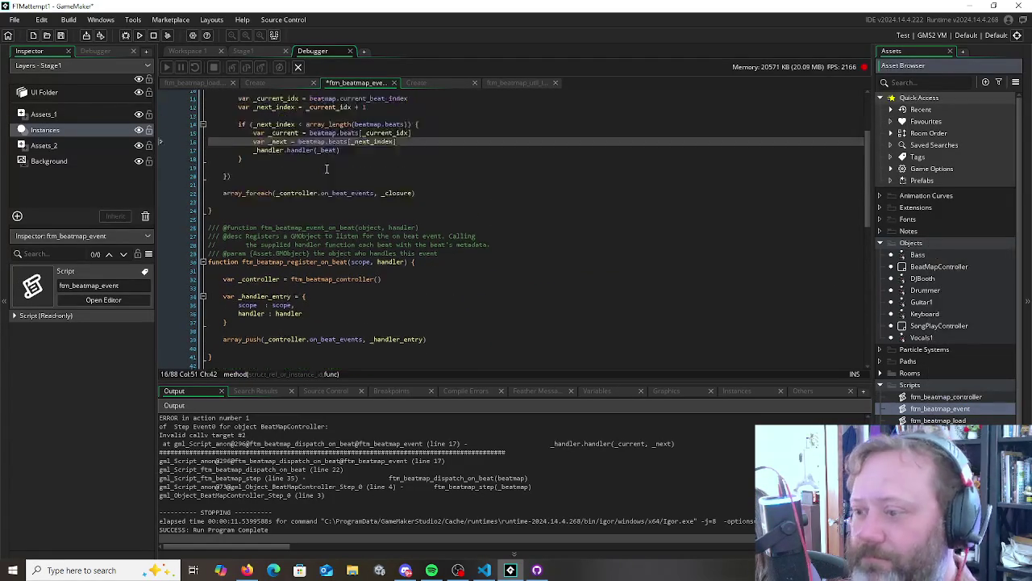
pyautogui.click(537, 570)
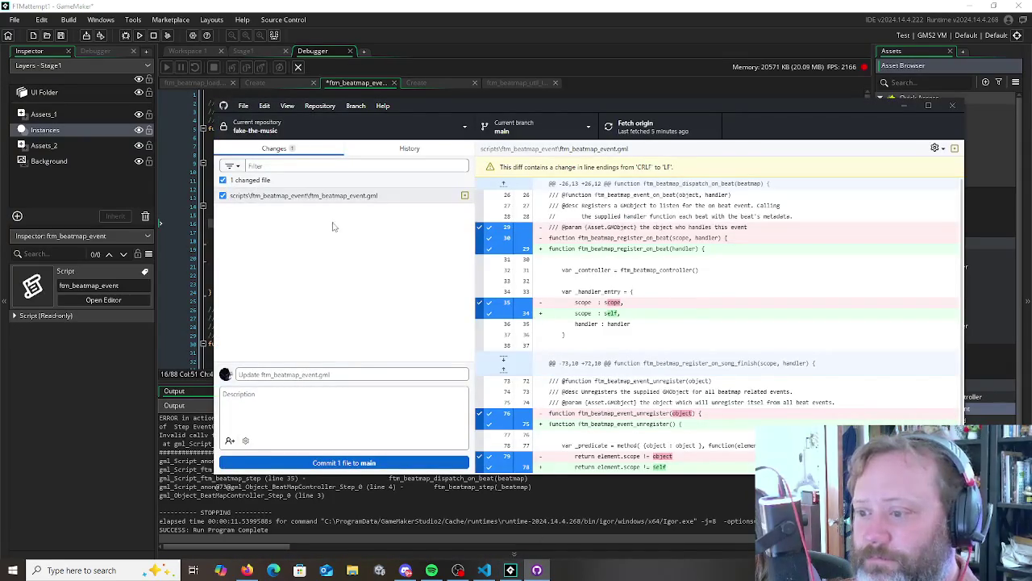
# Discard the ftm_beatmap_event.gml changes in GitHub Desktop, reload the project in GameMaker, and close its tab
pyautogui.rightClick(333, 199)
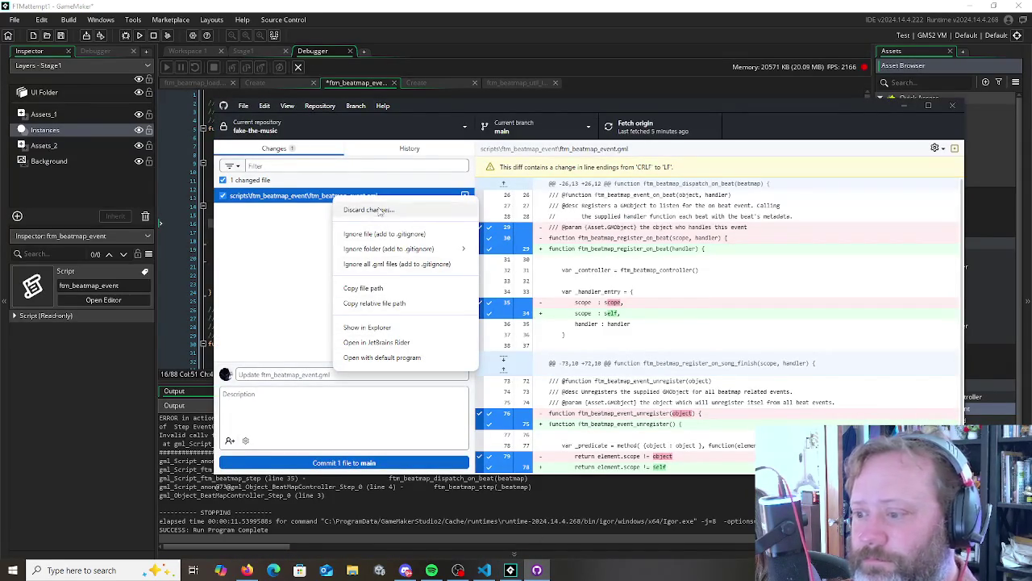
pyautogui.click(368, 210)
pyautogui.click(595, 341)
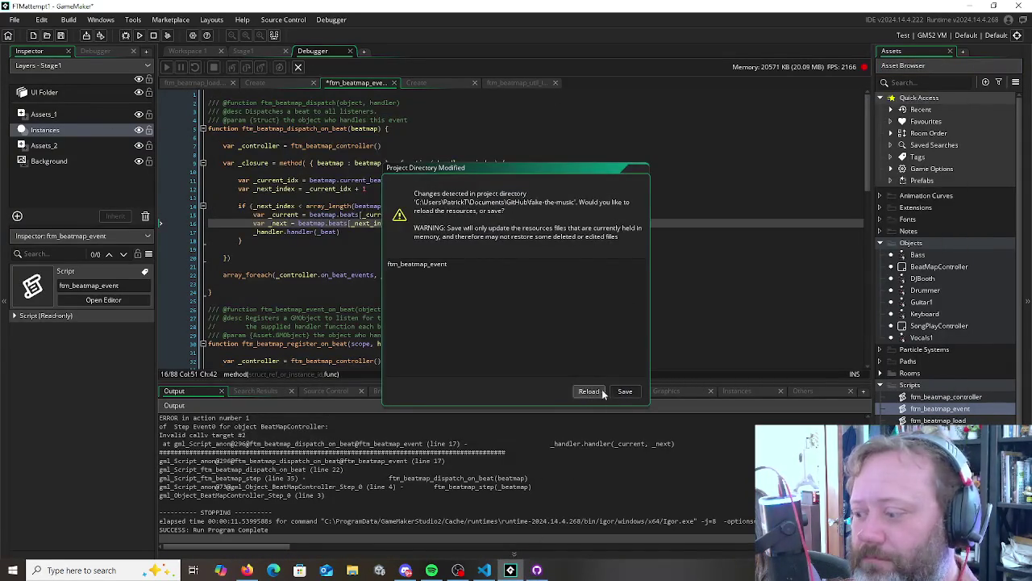
pyautogui.click(589, 392)
pyautogui.middleClick(363, 84)
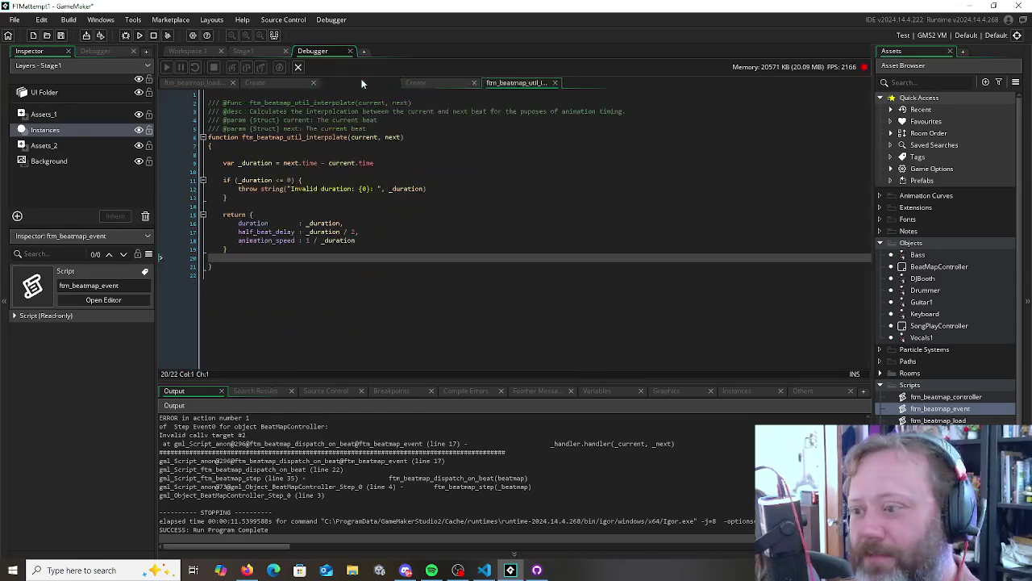
# Close the ftm_beatmap_util_interpolate, Create event and floating ftm_beatmap_util_interpolate script windows
pyautogui.middleClick(345, 83)
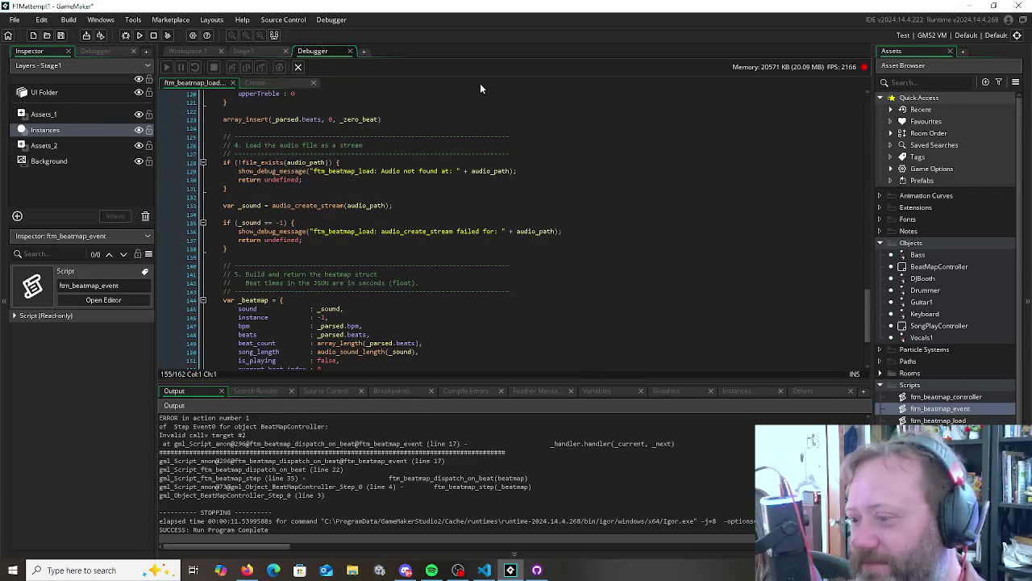
pyautogui.scroll(-4, 286, 100)
pyautogui.click(286, 84)
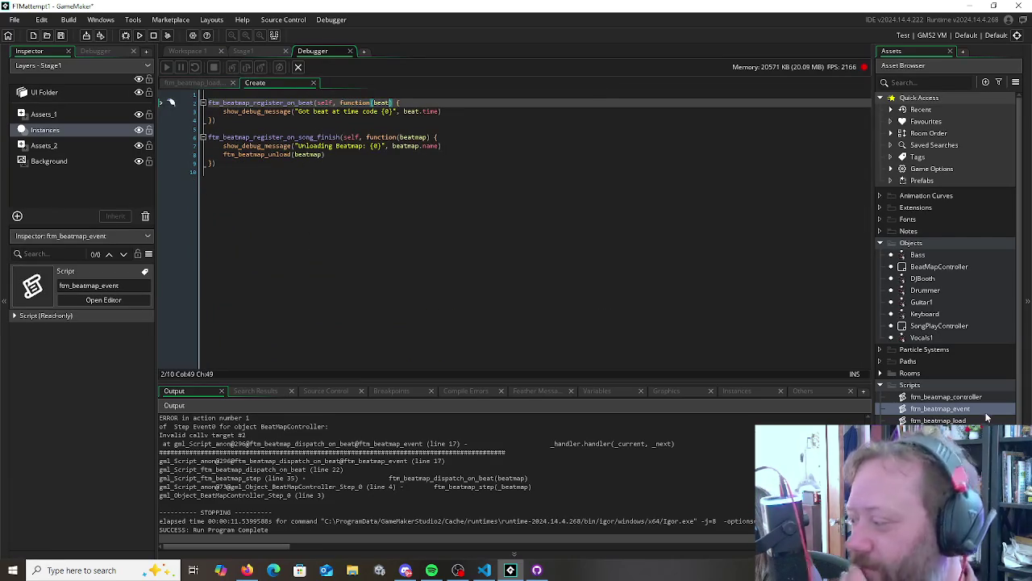
pyautogui.click(188, 51)
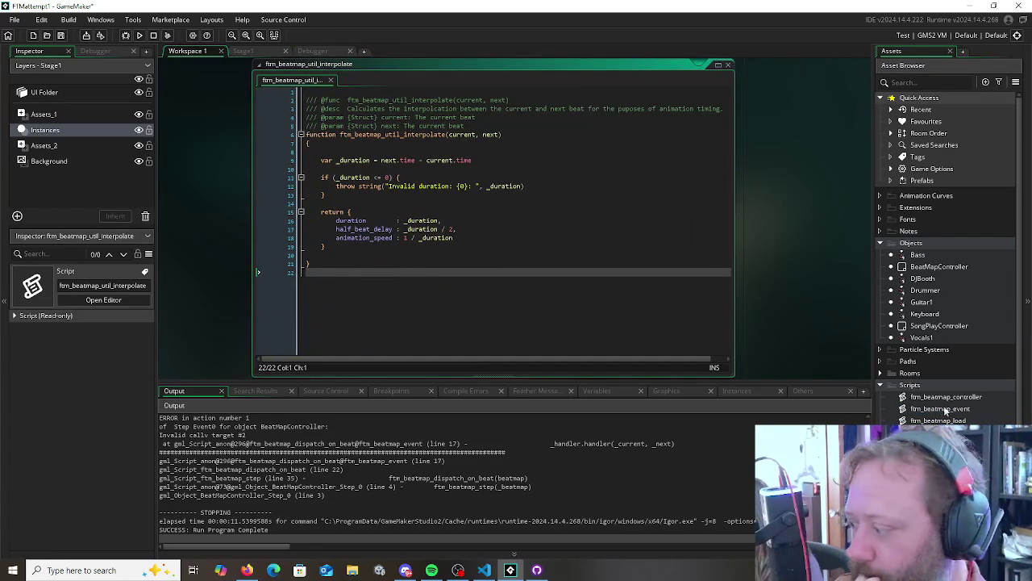
pyautogui.click(925, 388)
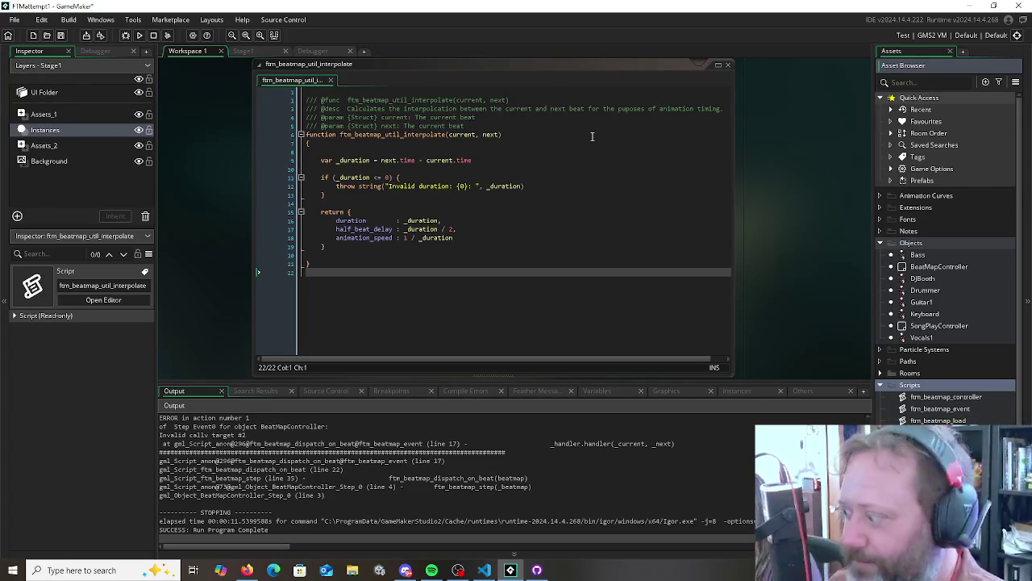
pyautogui.hotkey('ctrl', 'w')
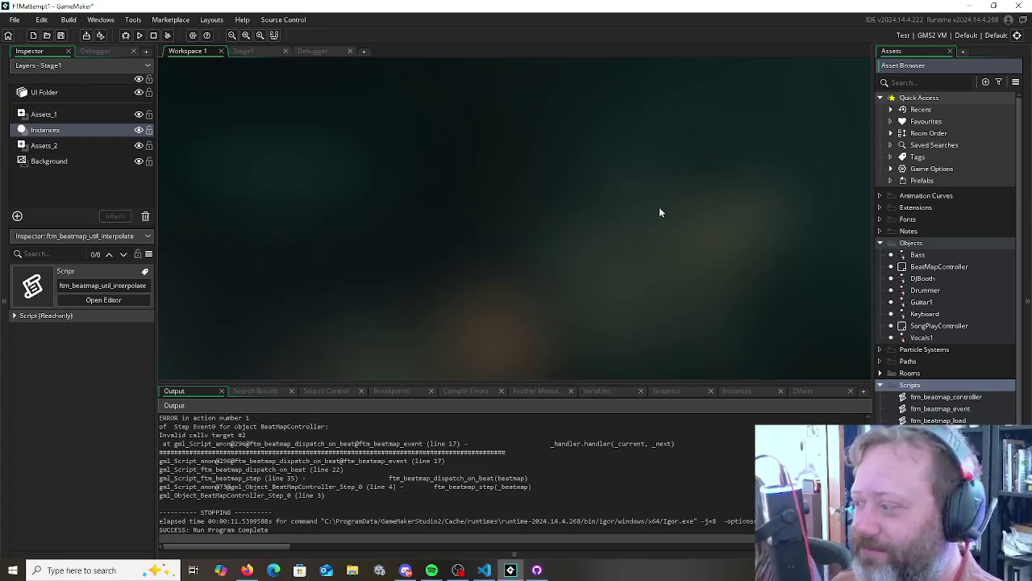
# Open the ftm_beatmap controller, load, play, event and unload scripts from the Asset Browser
pyautogui.doubleClick(946, 397)
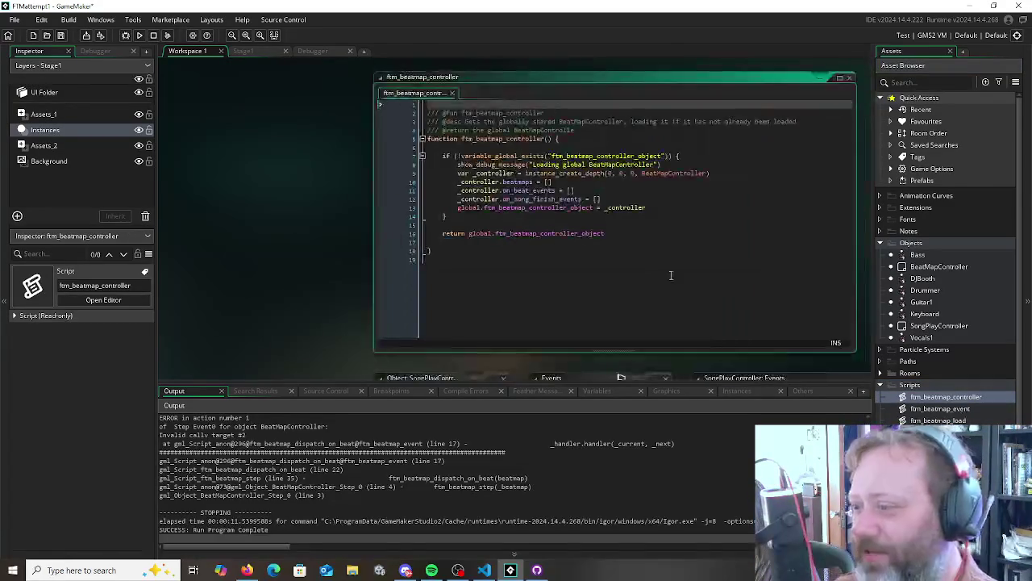
pyautogui.doubleClick(937, 420)
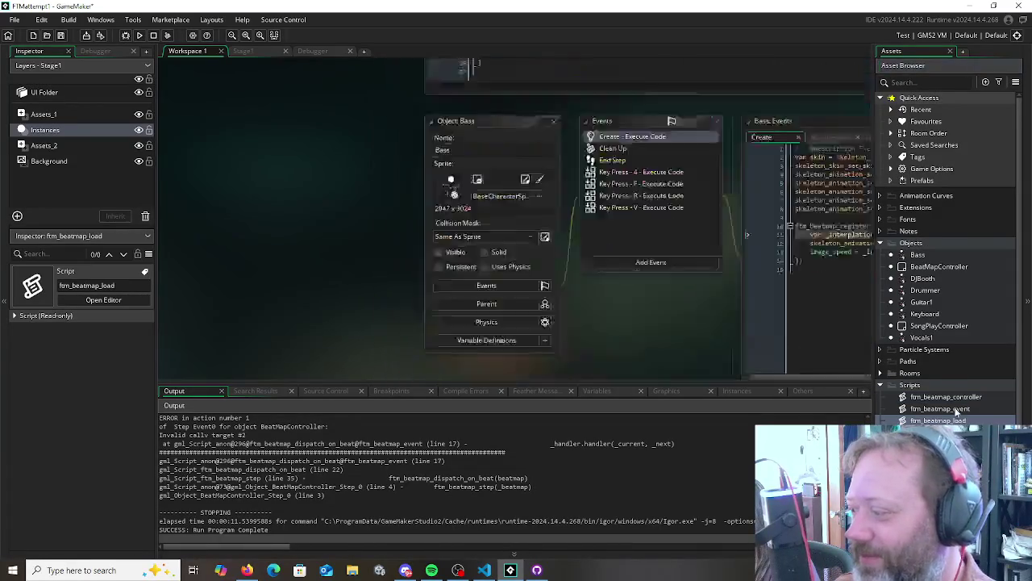
pyautogui.doubleClick(950, 432)
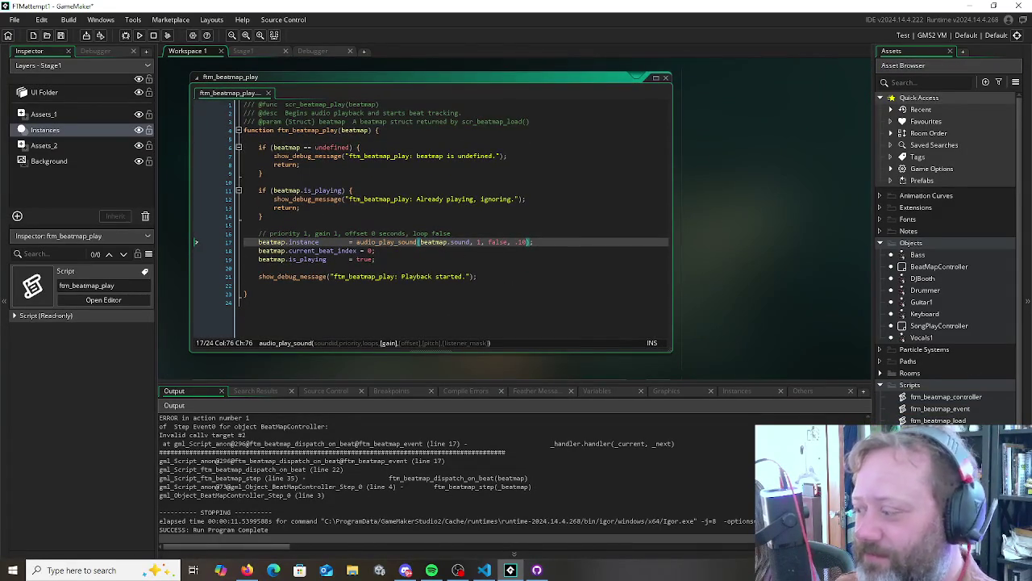
pyautogui.doubleClick(951, 409)
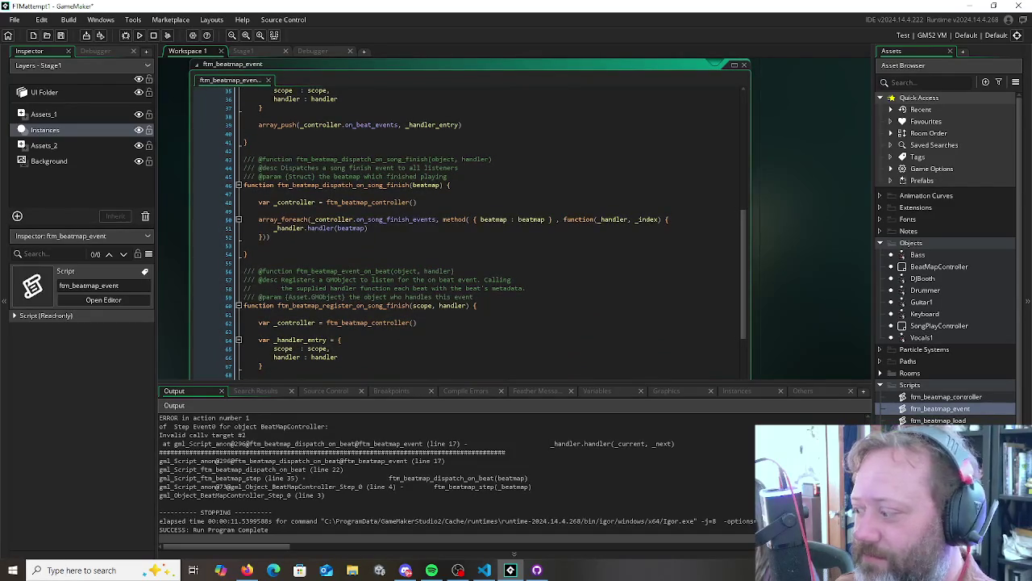
pyautogui.doubleClick(938, 420)
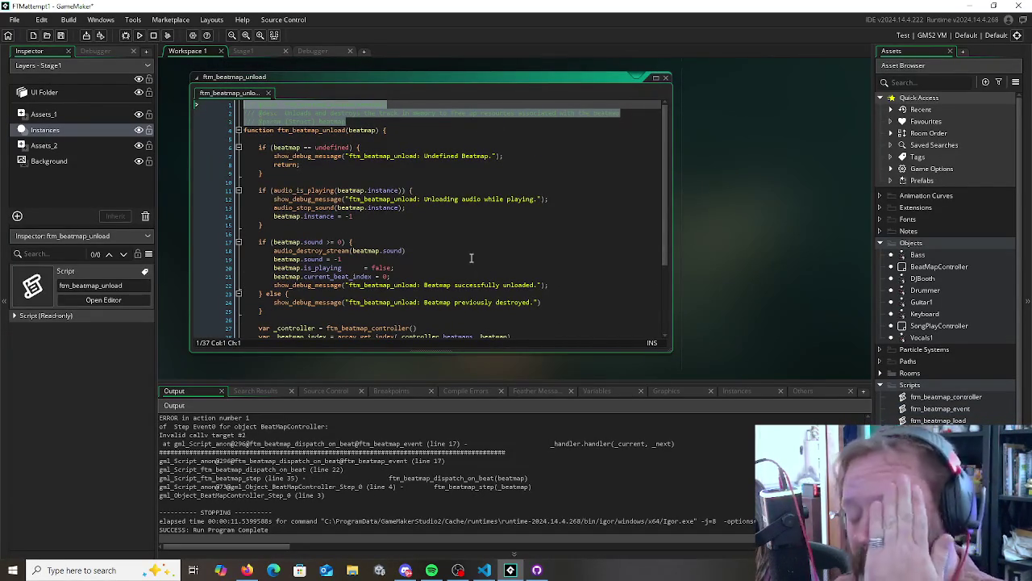
pyautogui.doubleClick(935, 397)
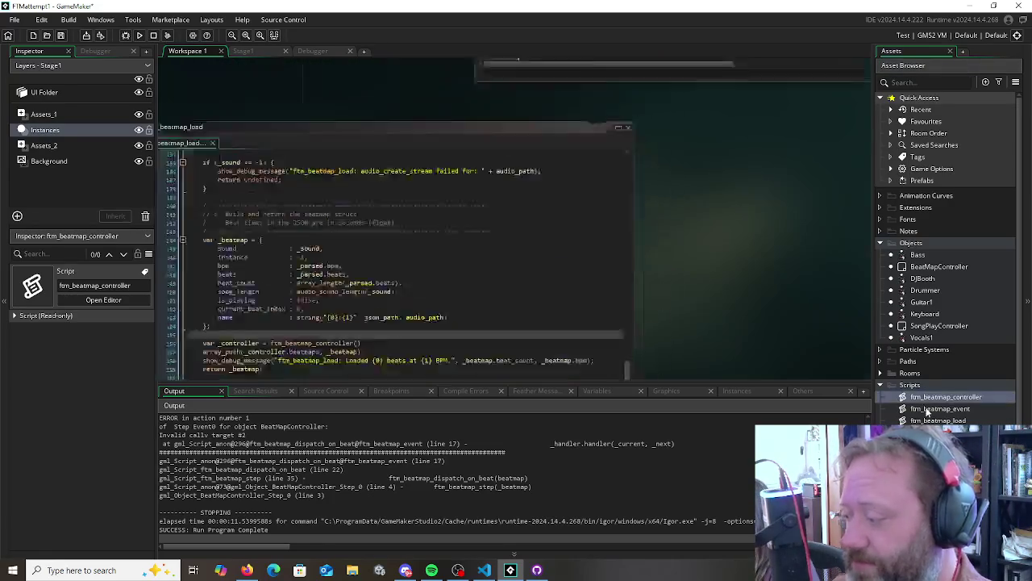
pyautogui.click(949, 409)
pyautogui.doubleClick(956, 409)
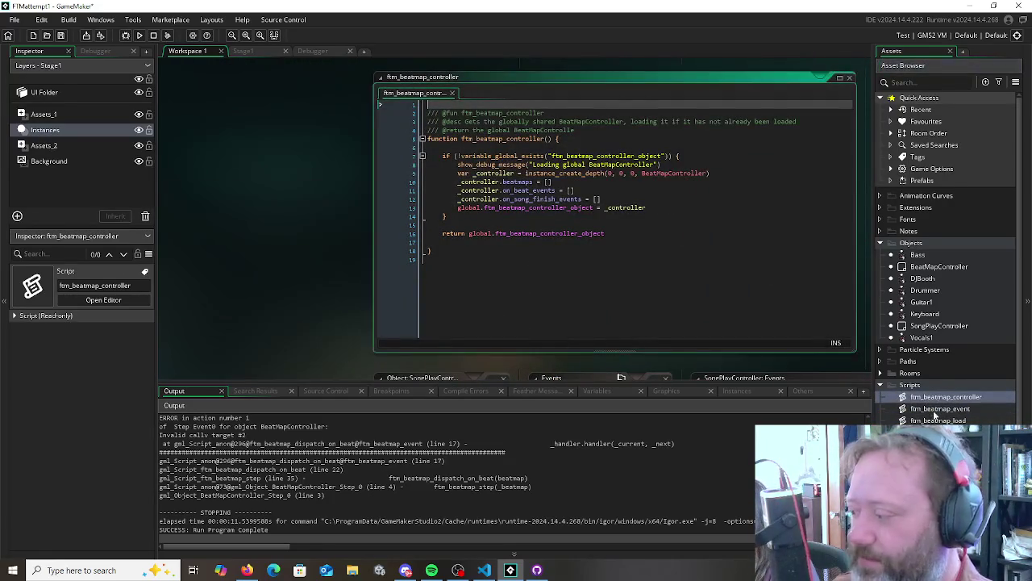
# Scroll through the ftm_beatmap_event code, then open ftm_beatmap_load, read it, and close its window
pyautogui.click(413, 250)
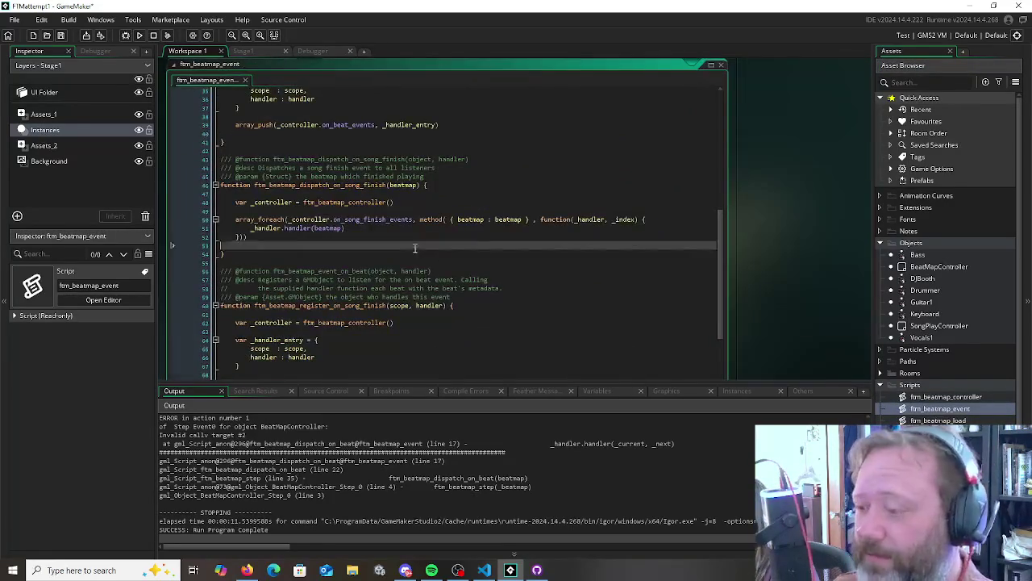
pyautogui.scroll(10, 450, 238)
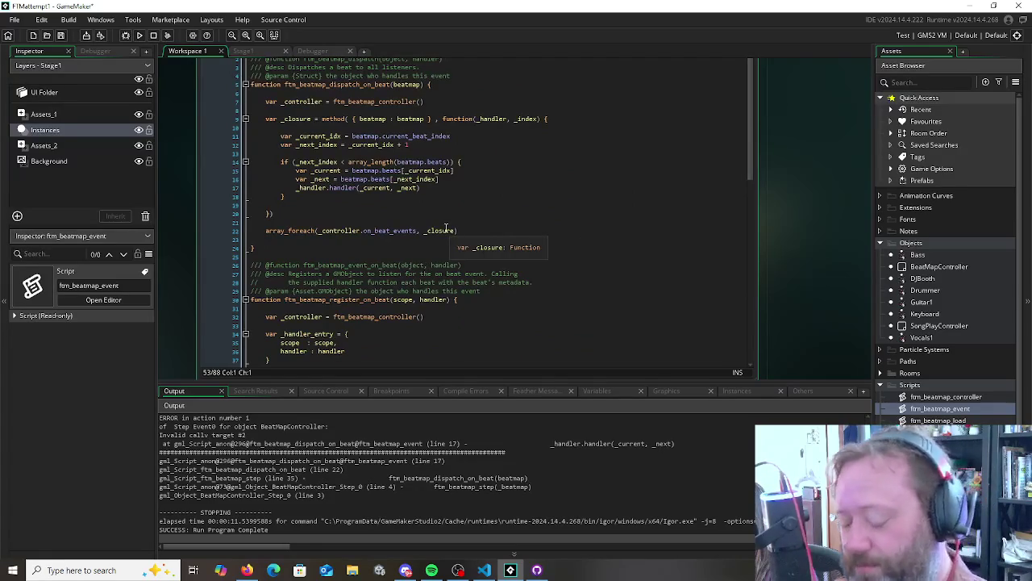
pyautogui.scroll(-7, 550, 228)
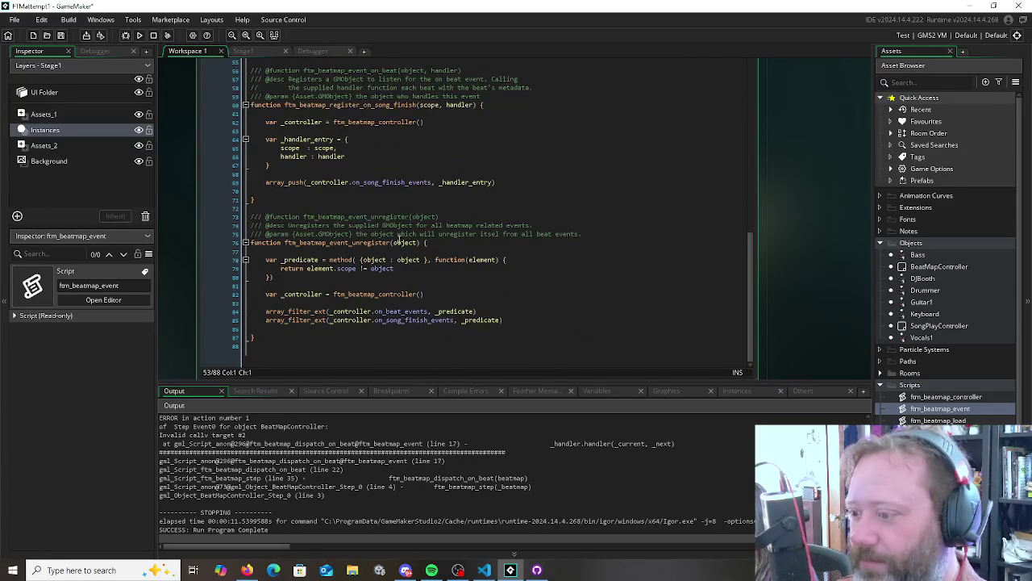
pyautogui.click(397, 239)
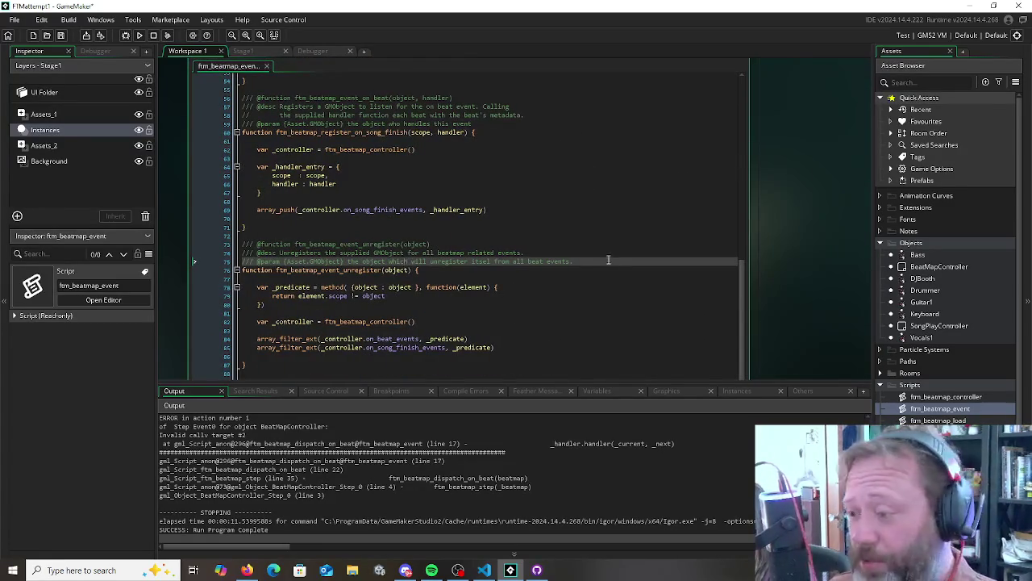
pyautogui.scroll(15, 575, 271)
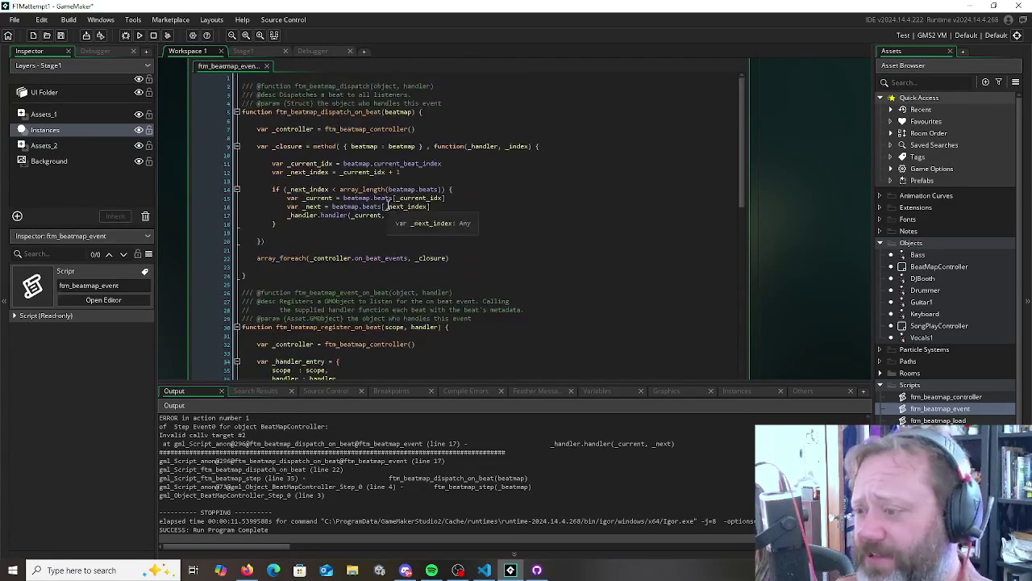
pyautogui.doubleClick(938, 420)
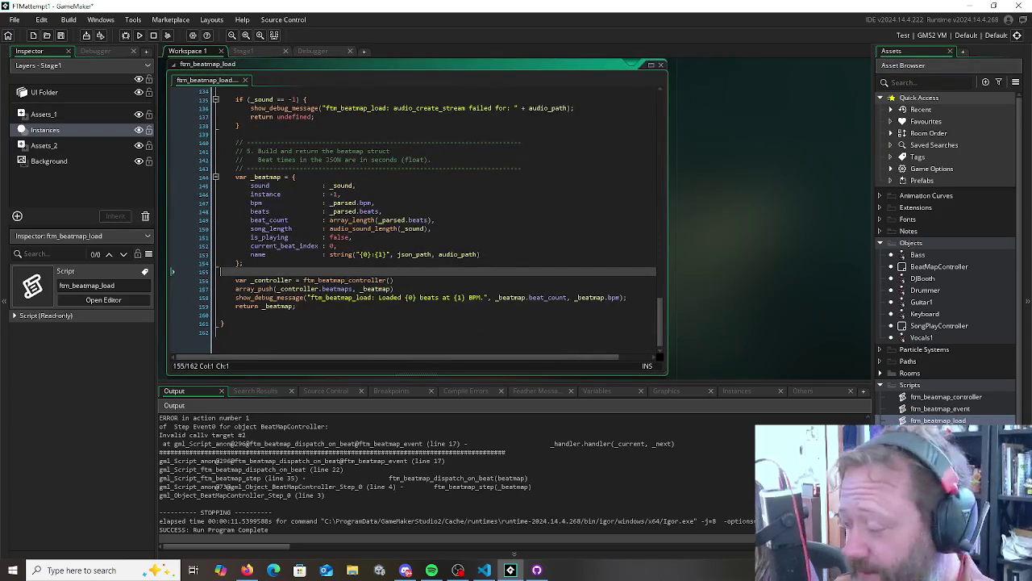
pyautogui.scroll(-1, 907, 412)
pyautogui.hotkey('ctrl', 'w')
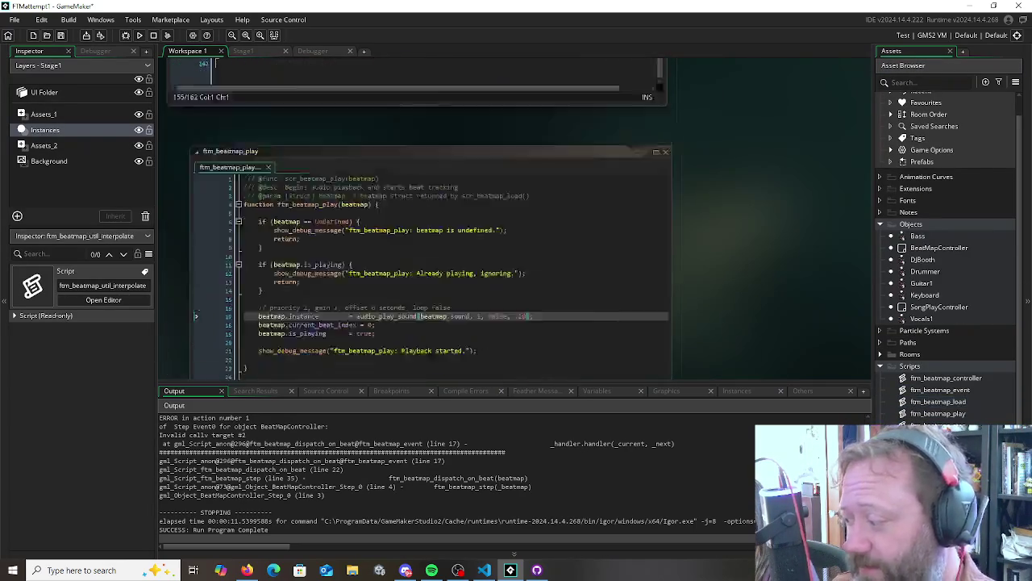
pyautogui.hotkey('ctrl', 'w')
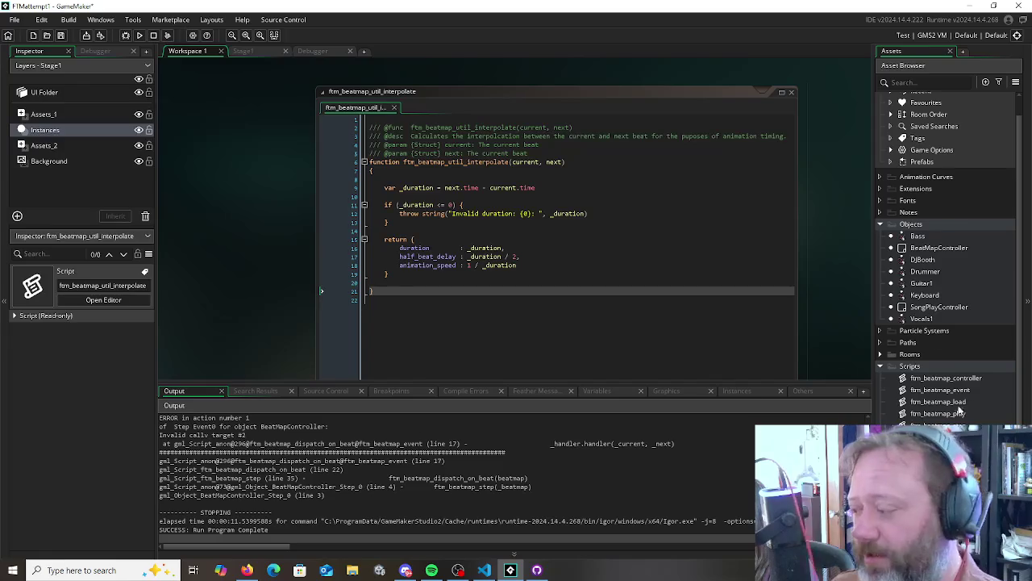
pyautogui.click(434, 324)
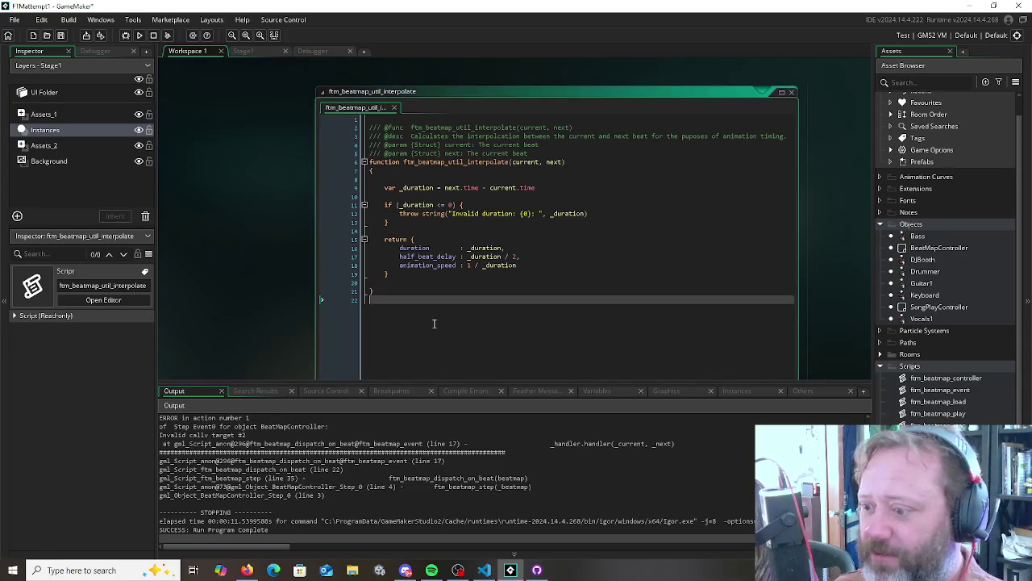
pyautogui.scroll(1, 944, 395)
pyautogui.click(910, 387)
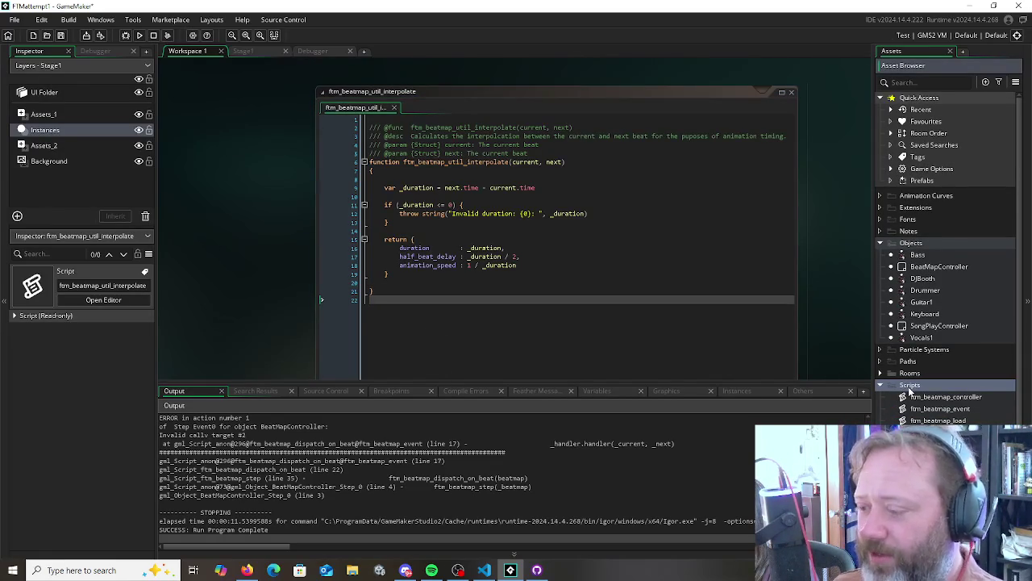
pyautogui.rightClick(910, 388)
pyautogui.moveTo(916, 219)
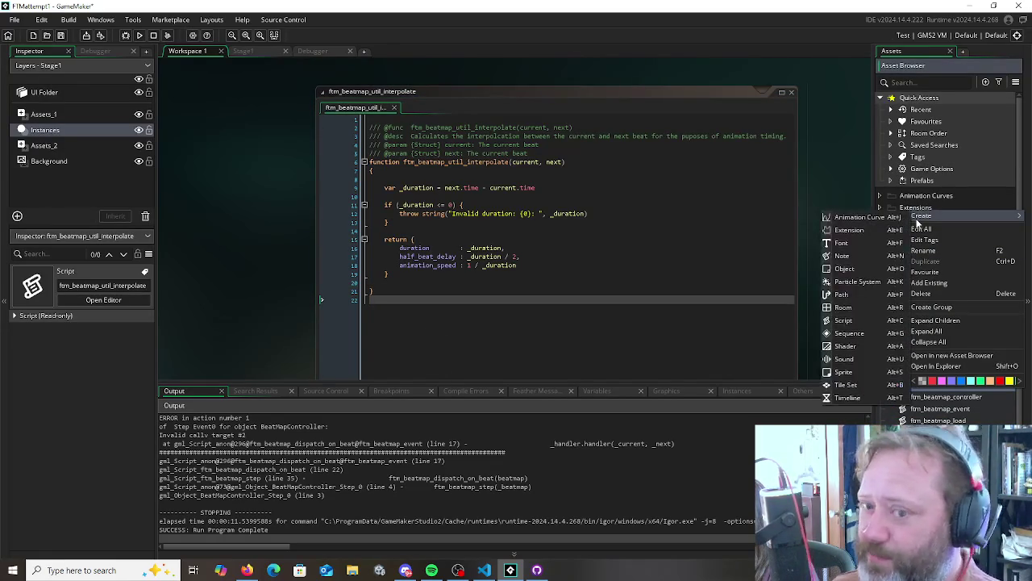
pyautogui.press('Escape')
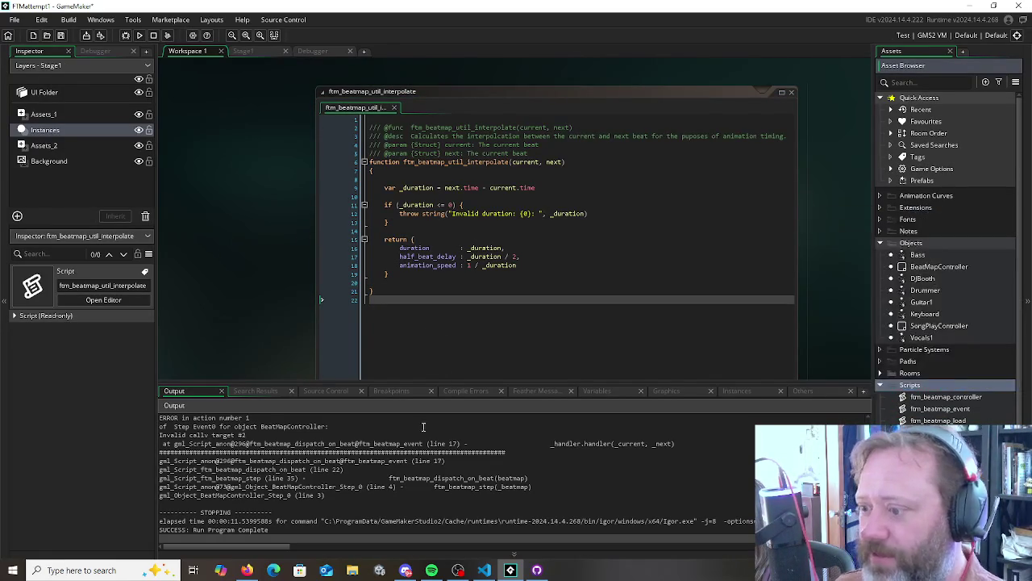
pyautogui.click(411, 288)
pyautogui.click(403, 300)
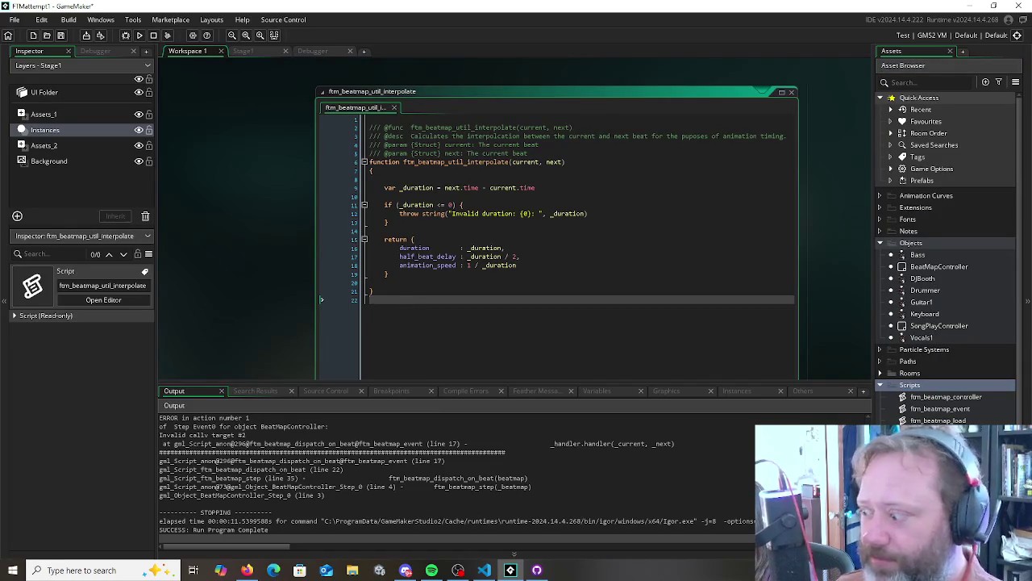
pyautogui.scroll(-1, 557, 234)
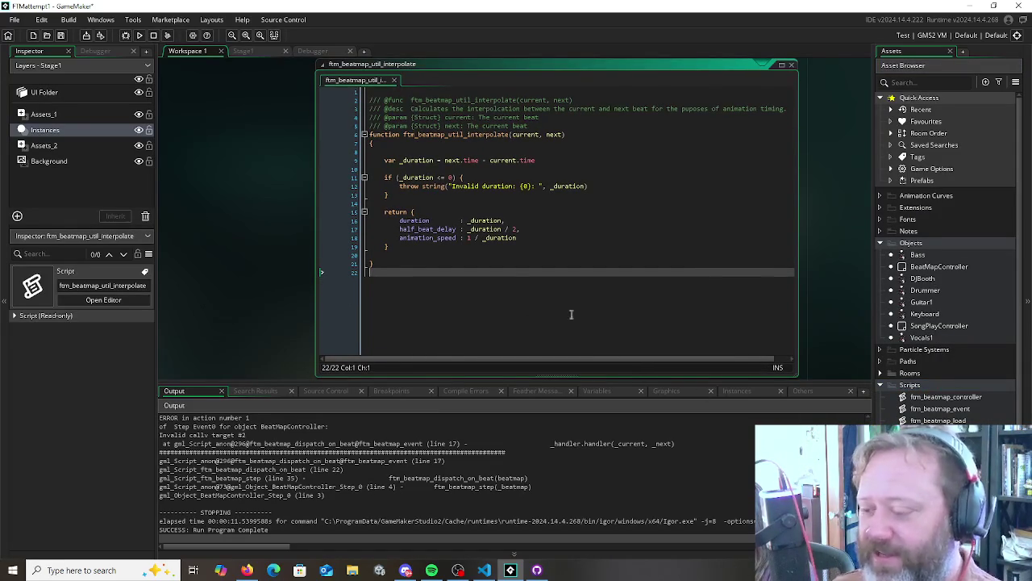
pyautogui.click(444, 246)
pyautogui.click(516, 202)
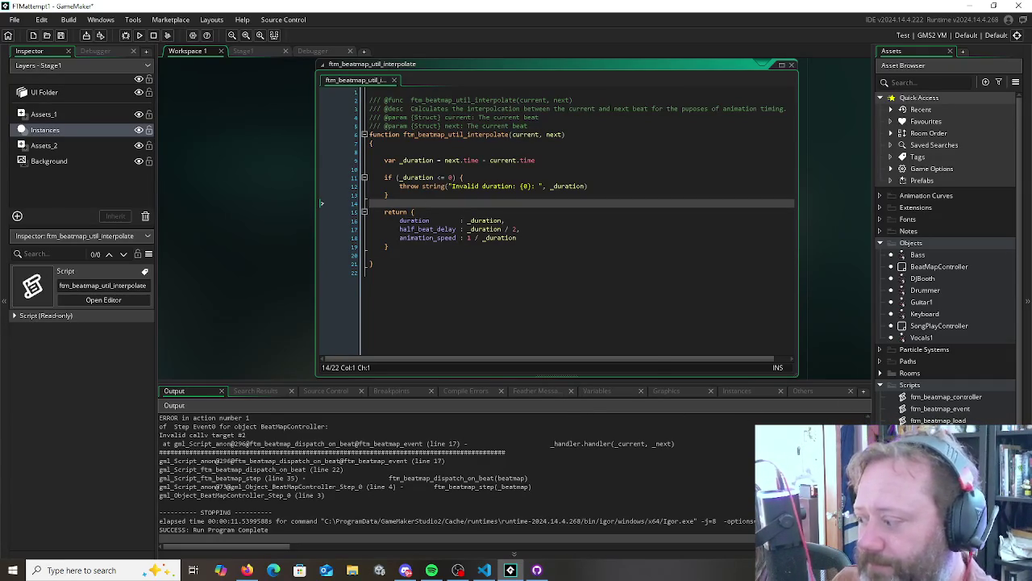
pyautogui.rightClick(912, 207)
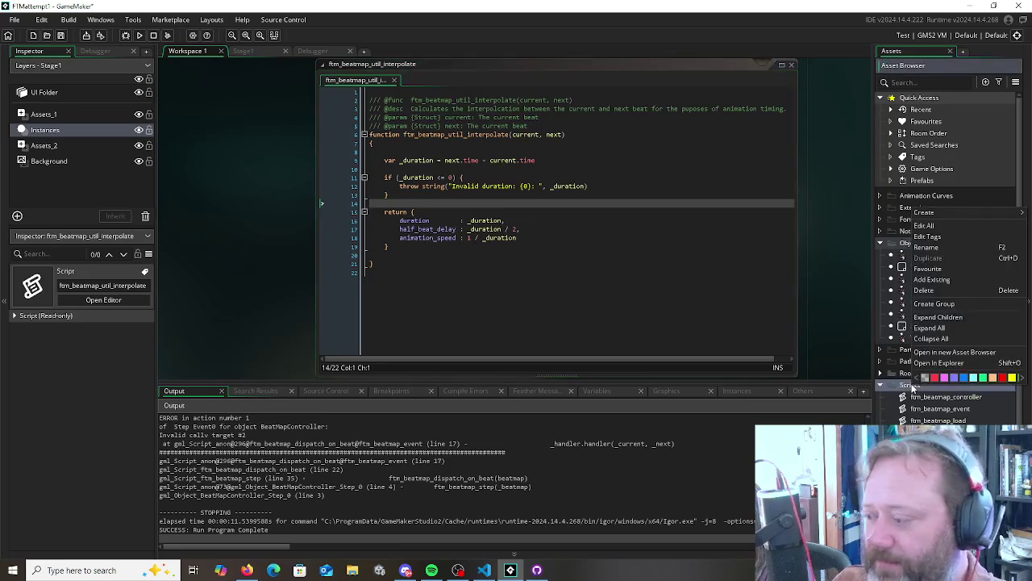
pyautogui.moveTo(944, 215)
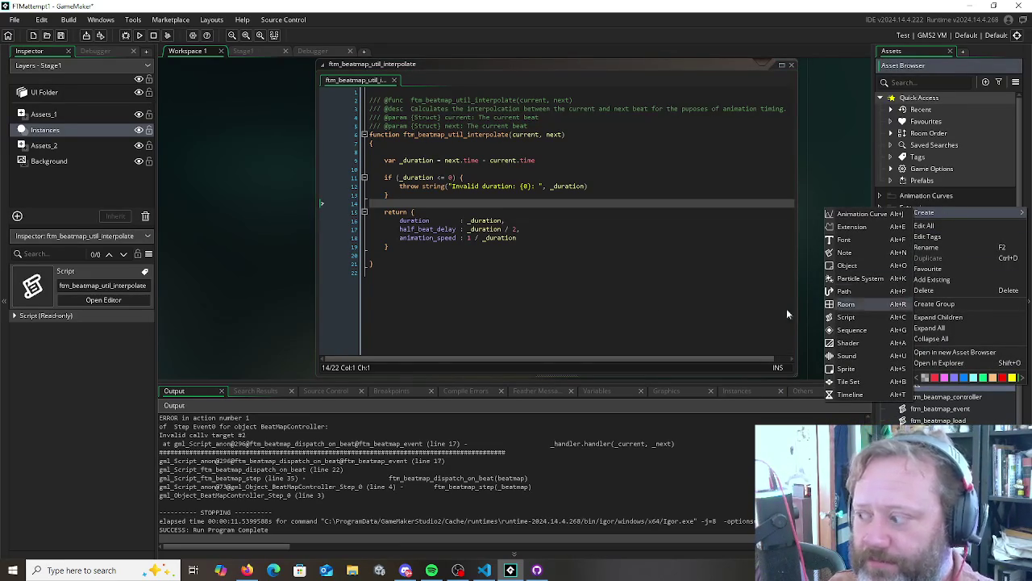
pyautogui.click(485, 333)
pyautogui.click(484, 332)
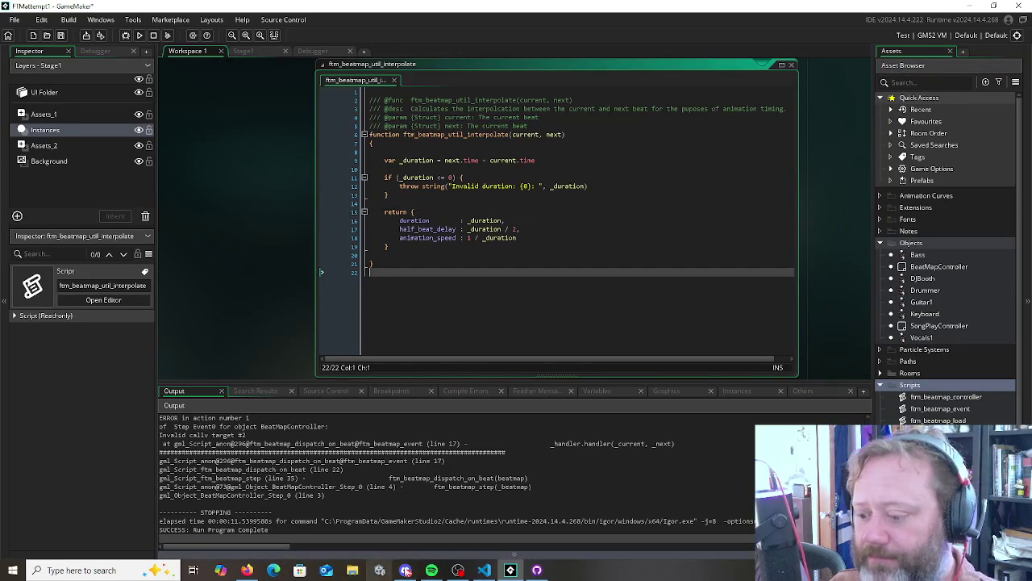
pyautogui.click(248, 571)
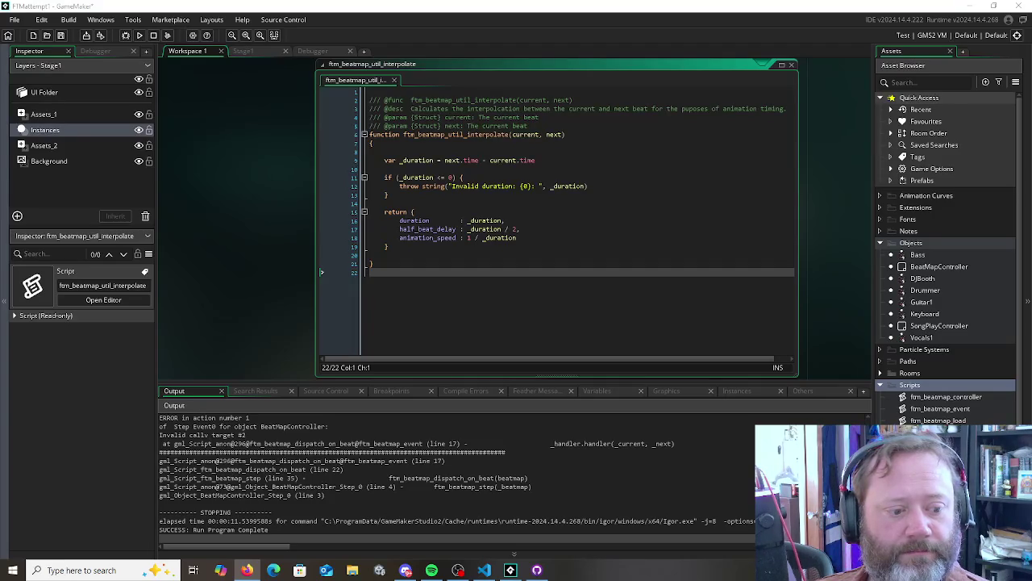
pyautogui.click(409, 203)
pyautogui.press('Down')
pyautogui.press('Down')
pyautogui.press('Down')
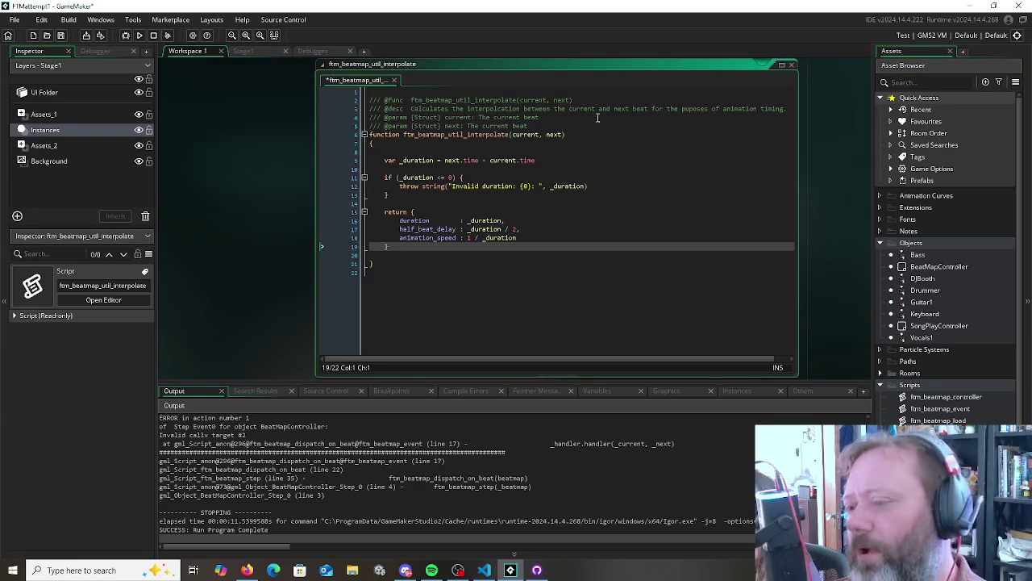
pyautogui.click(502, 204)
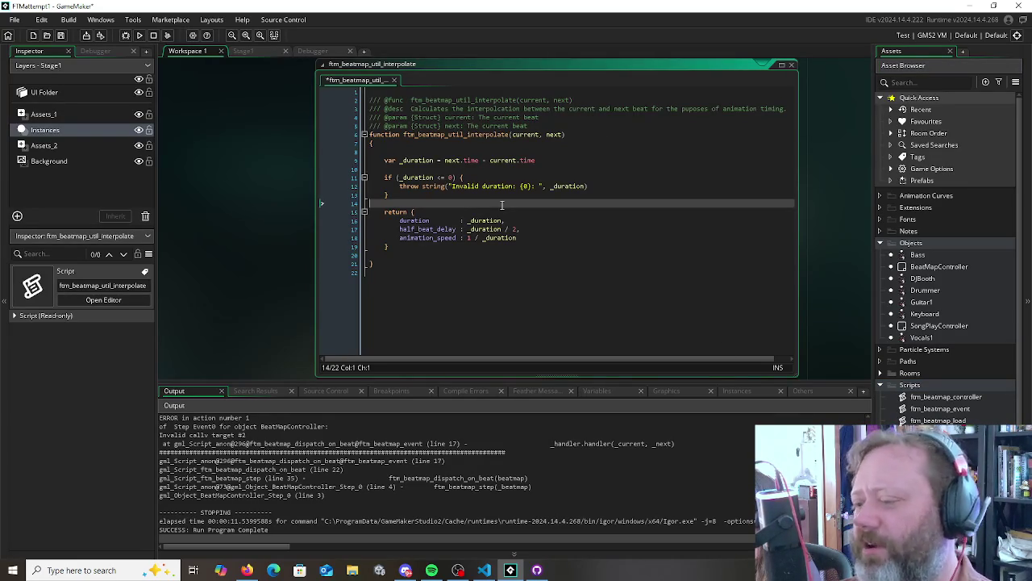
pyautogui.click(400, 151)
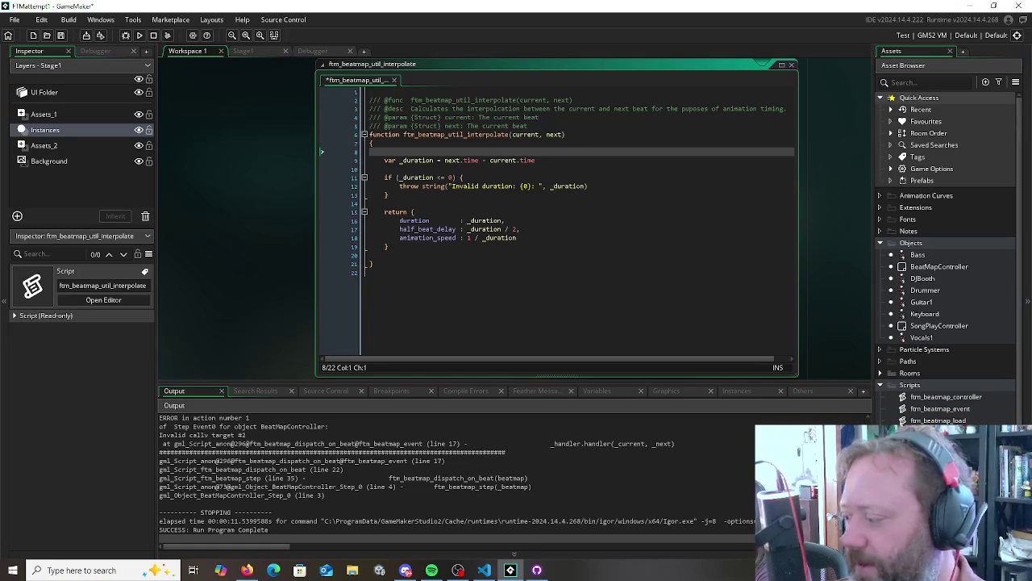
# Create a new script asset, Script9, from the Scripts folder's Create submenu
pyautogui.rightClick(899, 381)
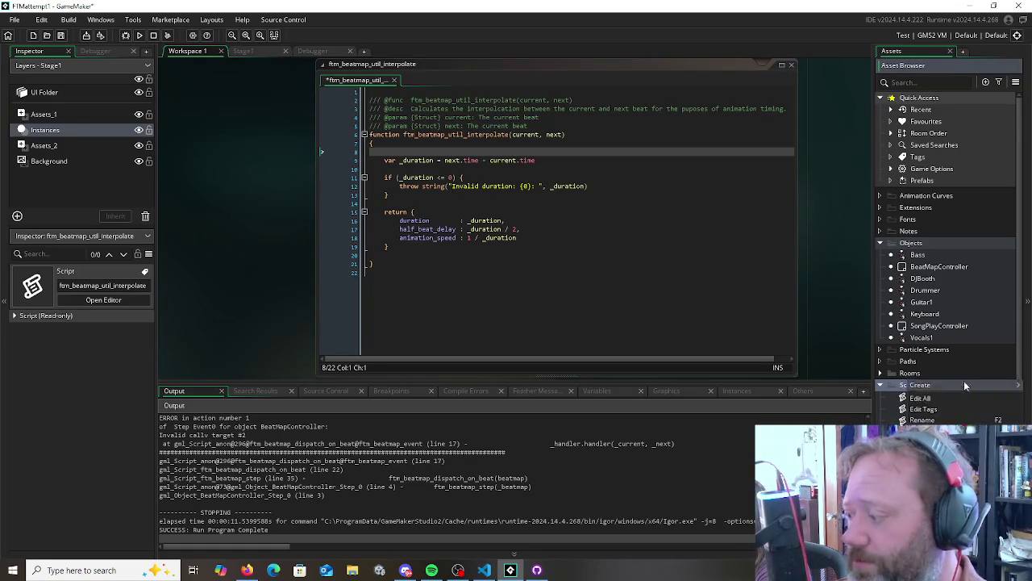
pyautogui.moveTo(942, 380)
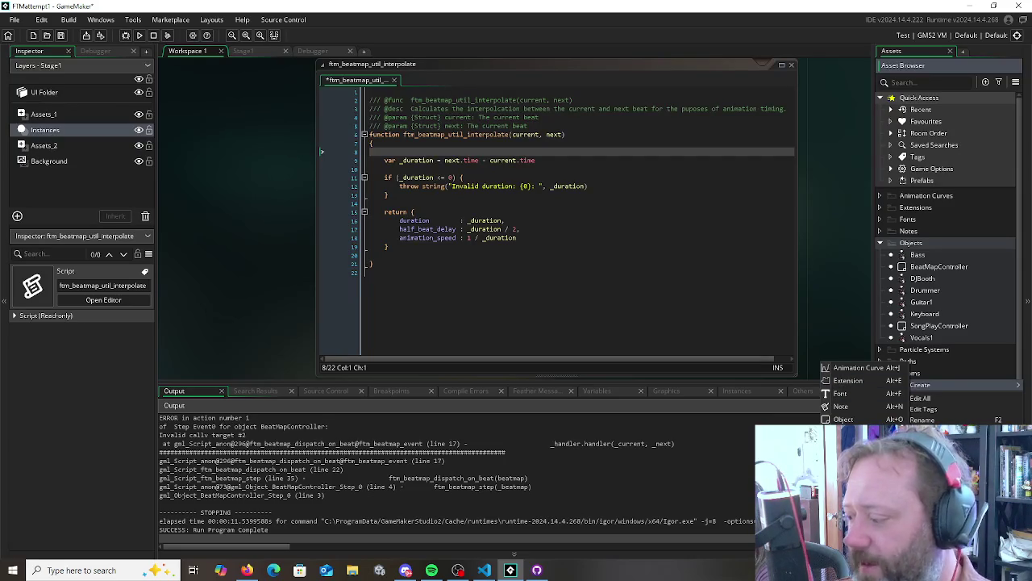
pyautogui.click(847, 470)
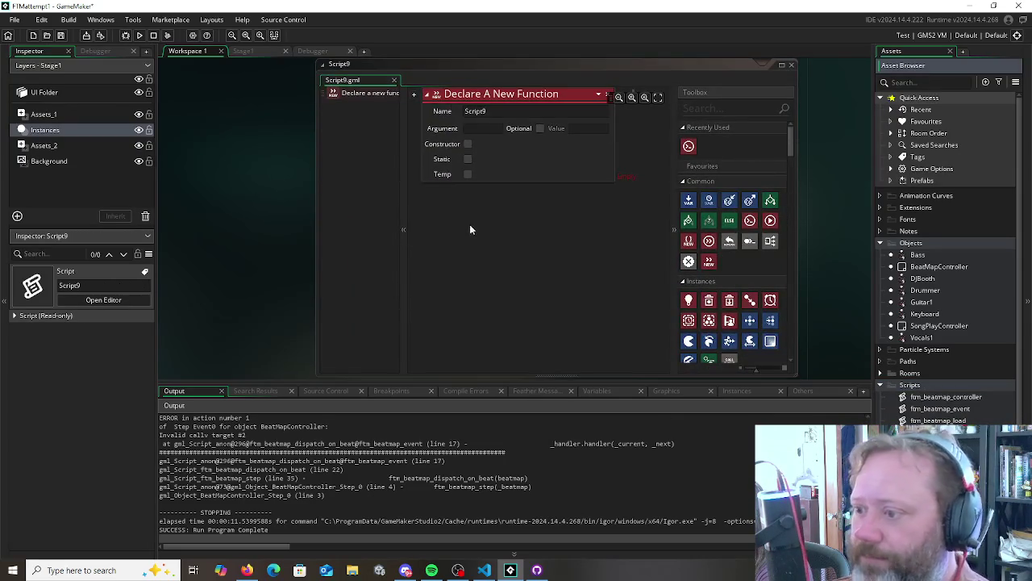
# Convert Script9's Declare A New Function block to GML code and confirm the conversion
pyautogui.rightClick(354, 93)
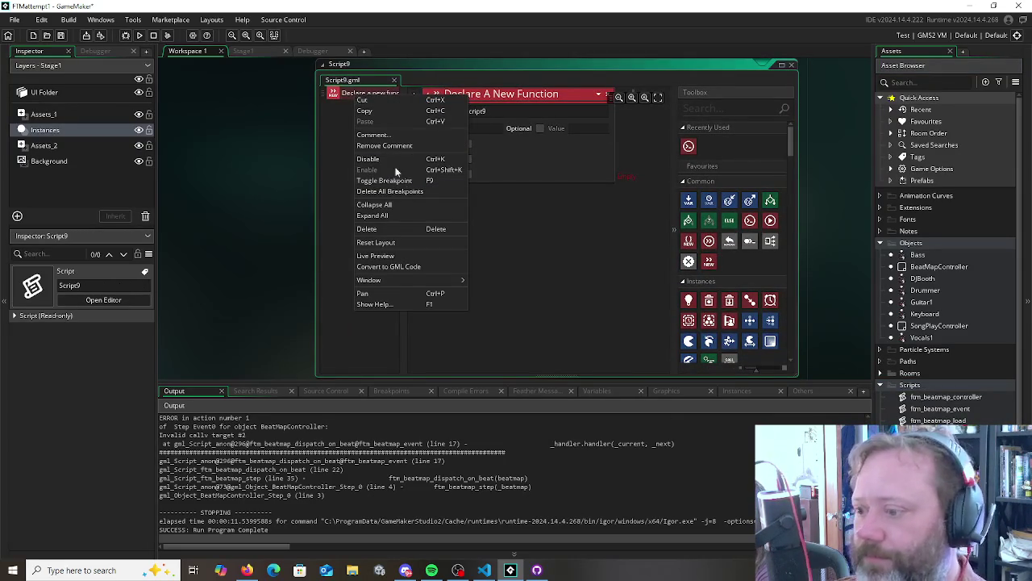
pyautogui.click(394, 267)
pyautogui.click(539, 303)
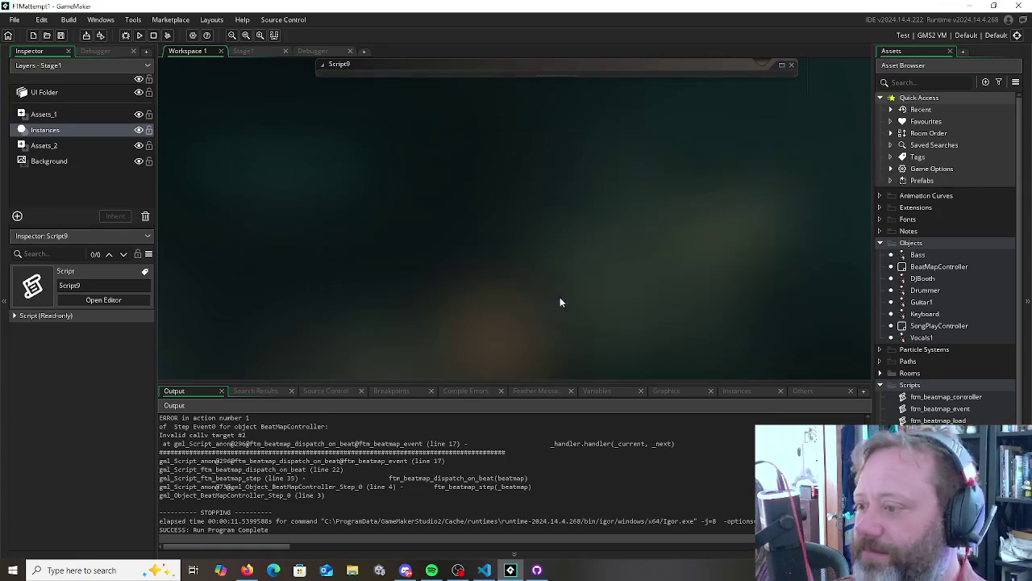
pyautogui.rightClick(926, 300)
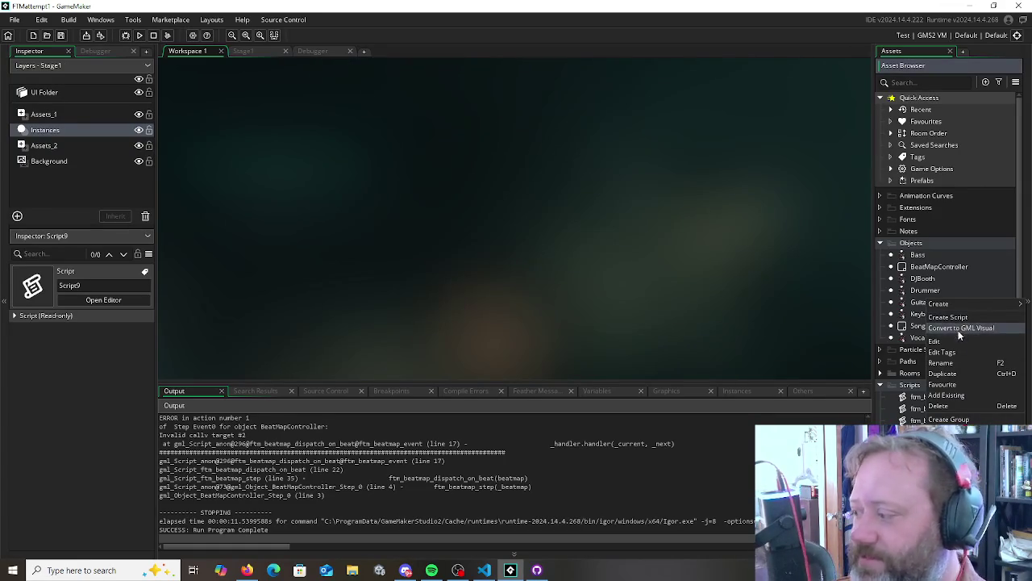
pyautogui.press('Escape')
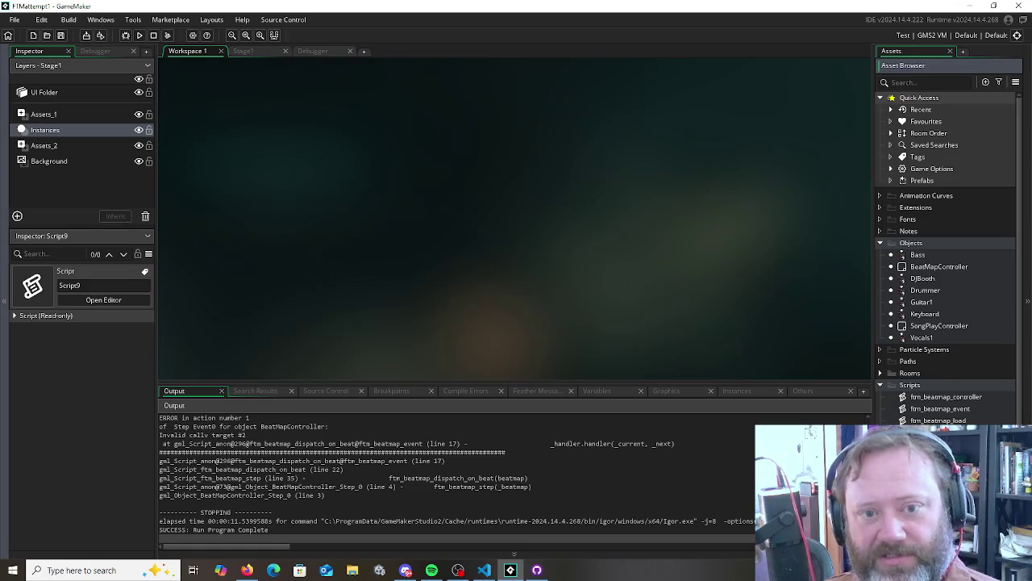
# Open the Bass object's events and select the Bass_Strum_1 animation call on line 12
pyautogui.doubleClick(917, 254)
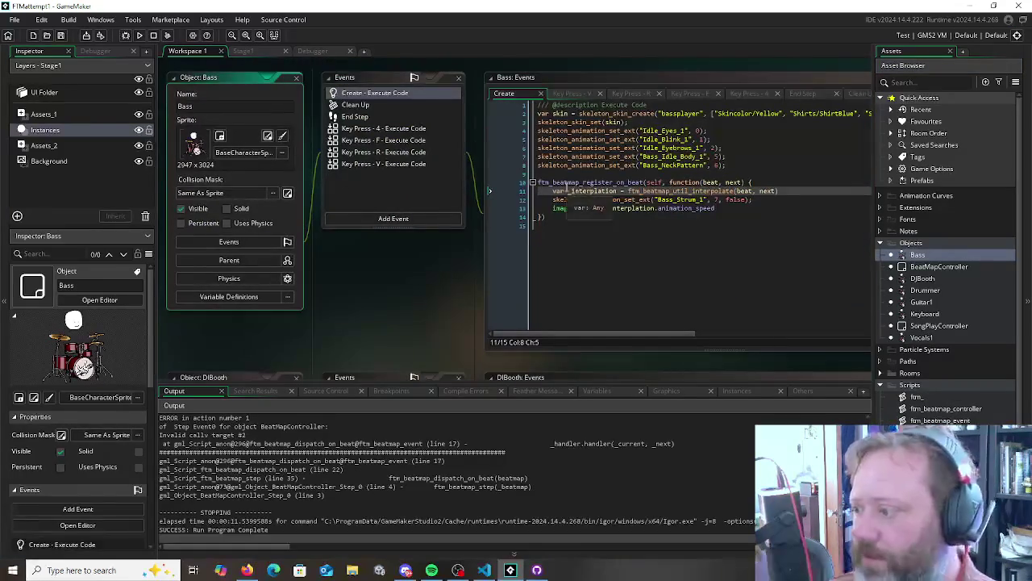
pyautogui.moveTo(553, 200); pyautogui.dragTo(751, 200)
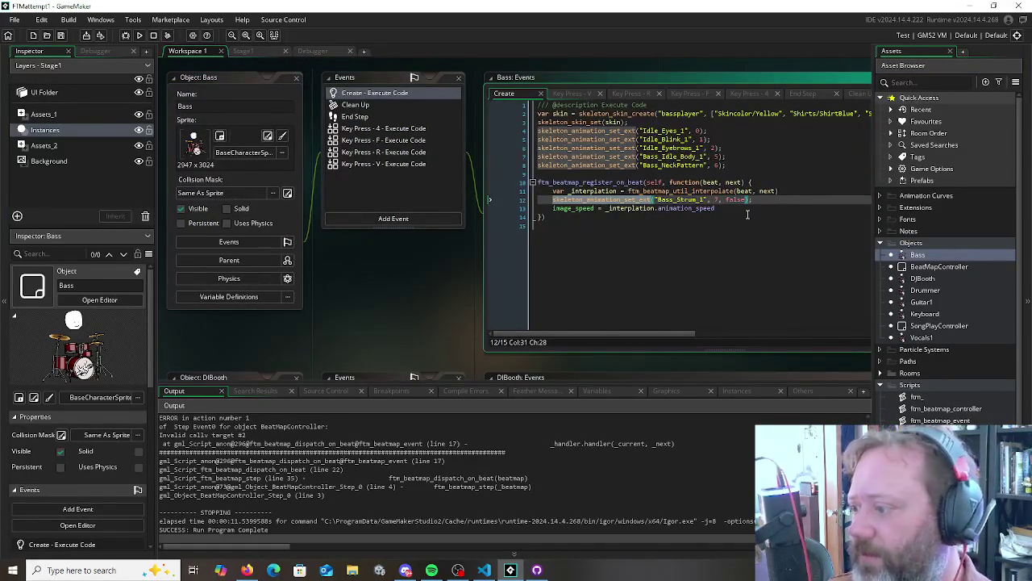
pyautogui.middleClick(678, 191)
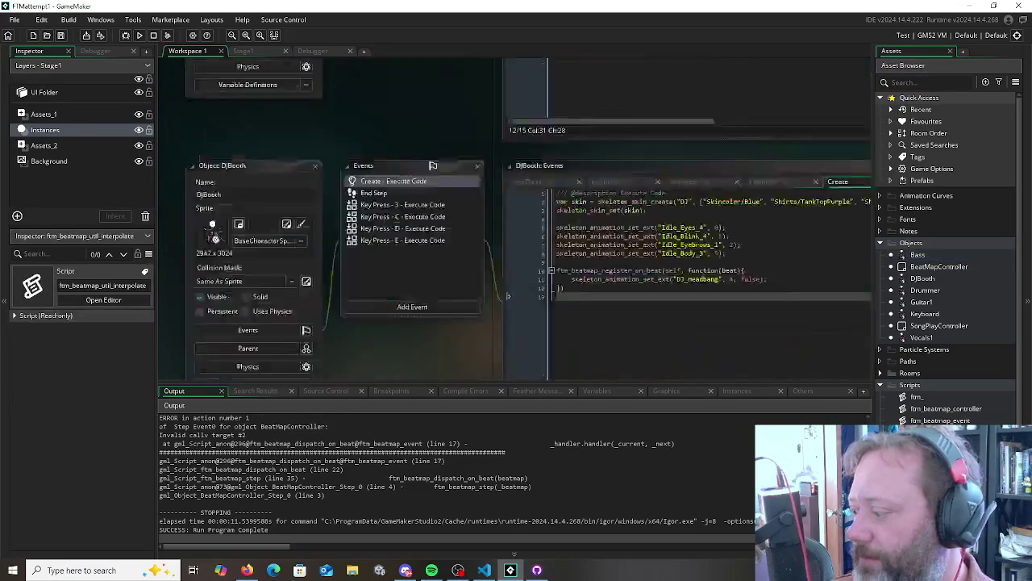
# Create a new script in the Scripts folder and rename it ftm_skeleton_animation_set_ext
pyautogui.click(911, 386)
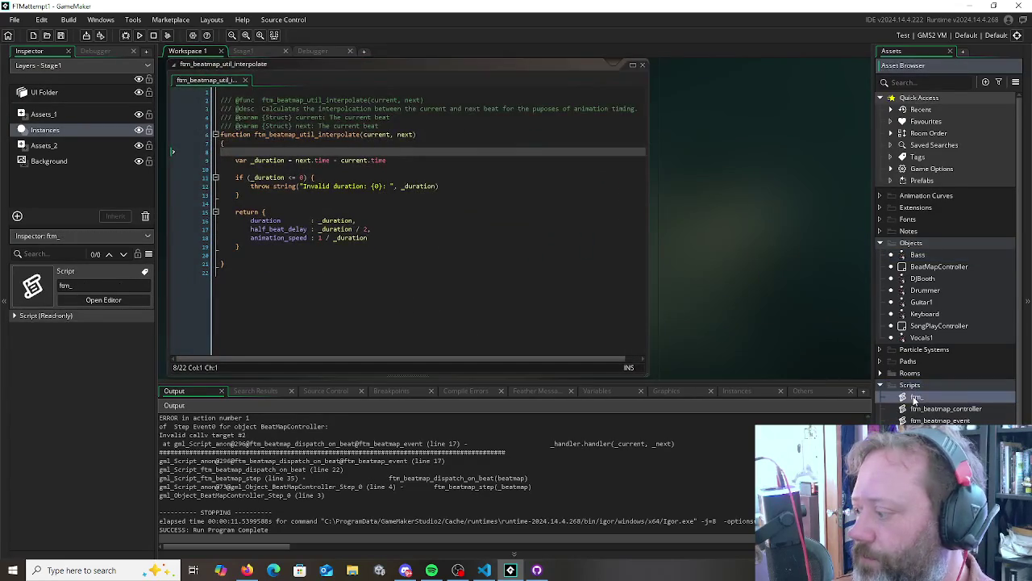
pyautogui.hotkey('alt', 'c')
pyautogui.write('ftm_')
pyautogui.press('Return')
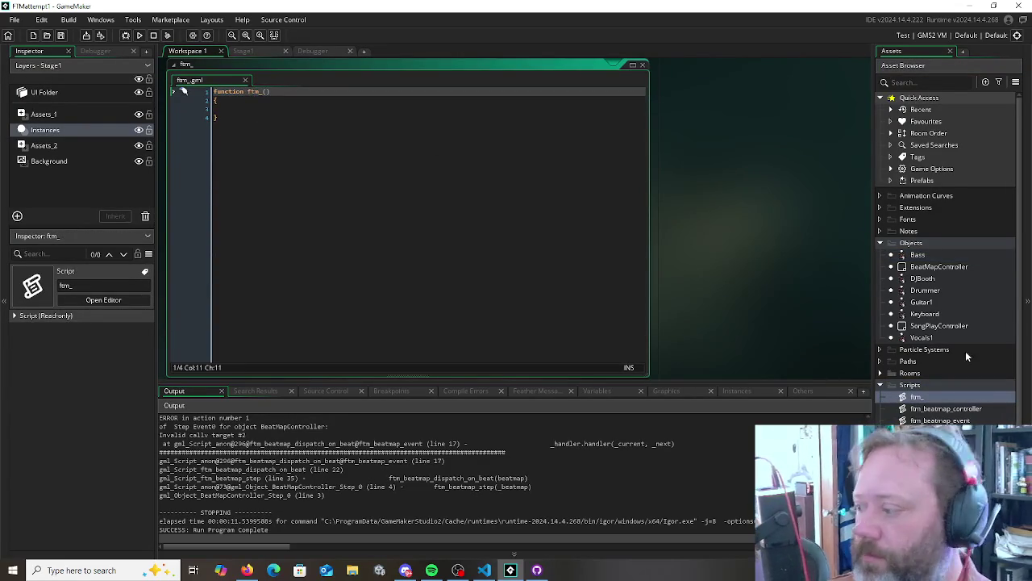
pyautogui.rightClick(918, 396)
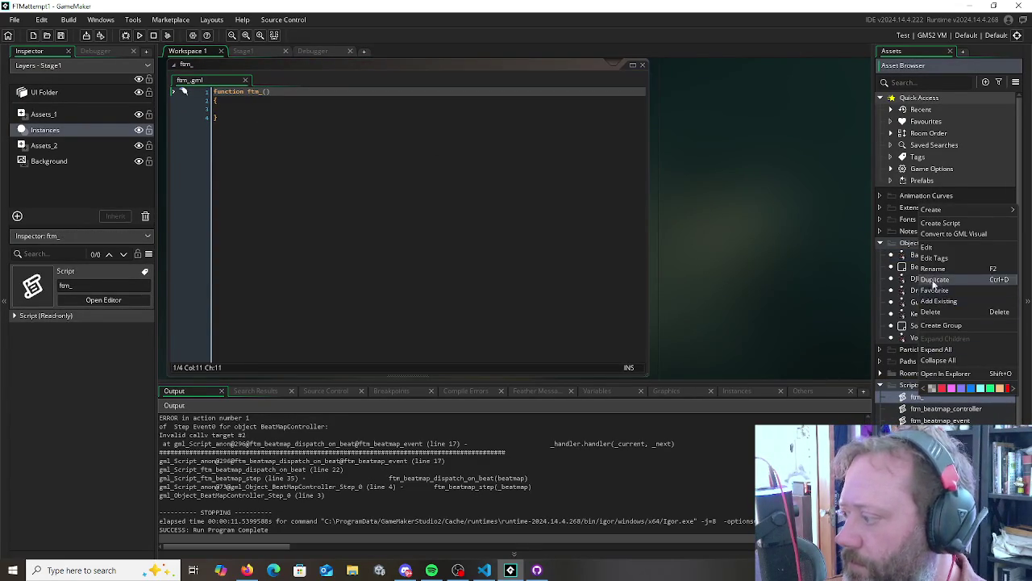
pyautogui.click(924, 271)
pyautogui.write('skeleton_animation_set_e')
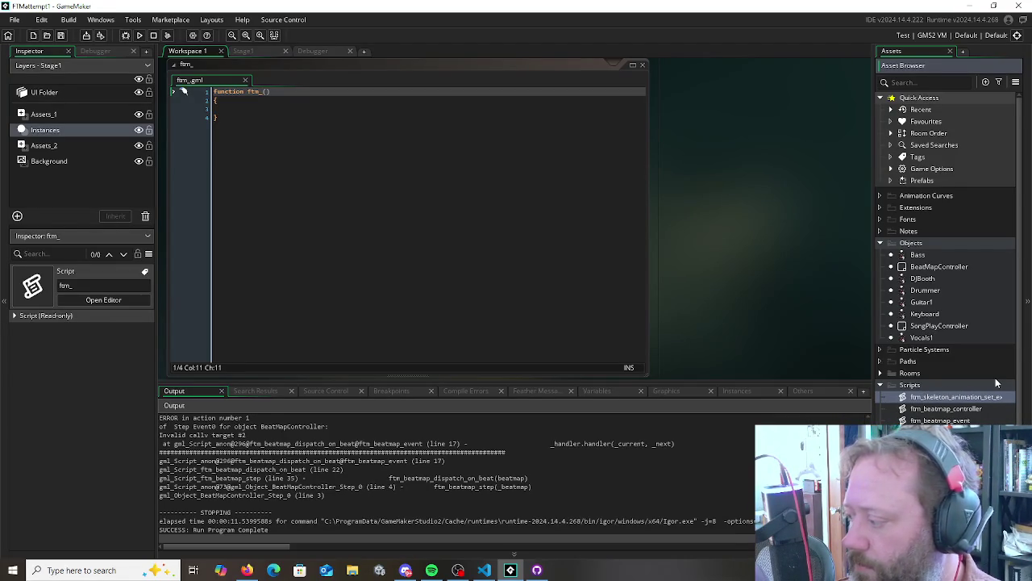
pyautogui.press('Return')
# Widen the Asset Browser panel so the full script name is visible
pyautogui.rightClick(988, 397)
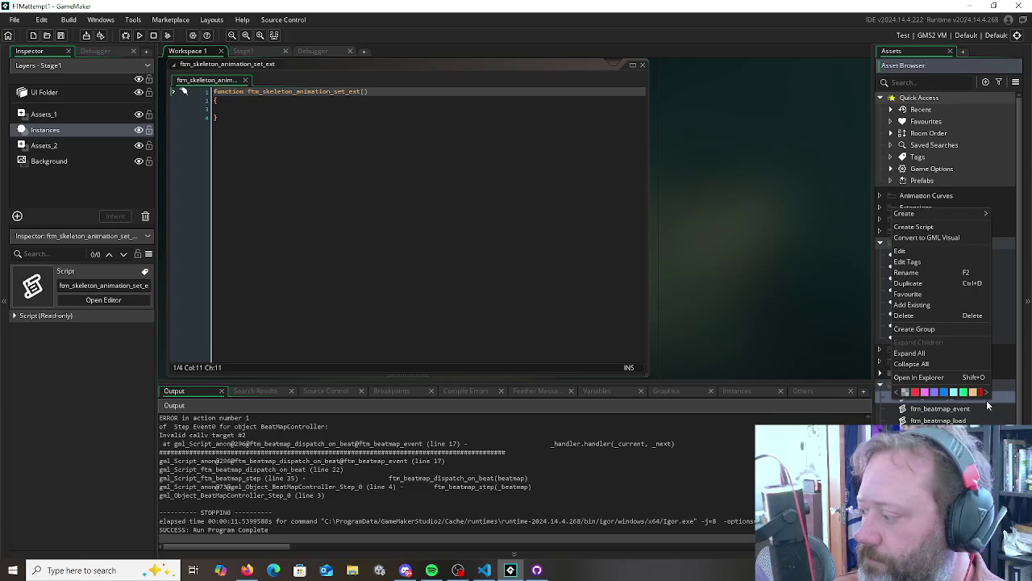
pyautogui.press('Escape')
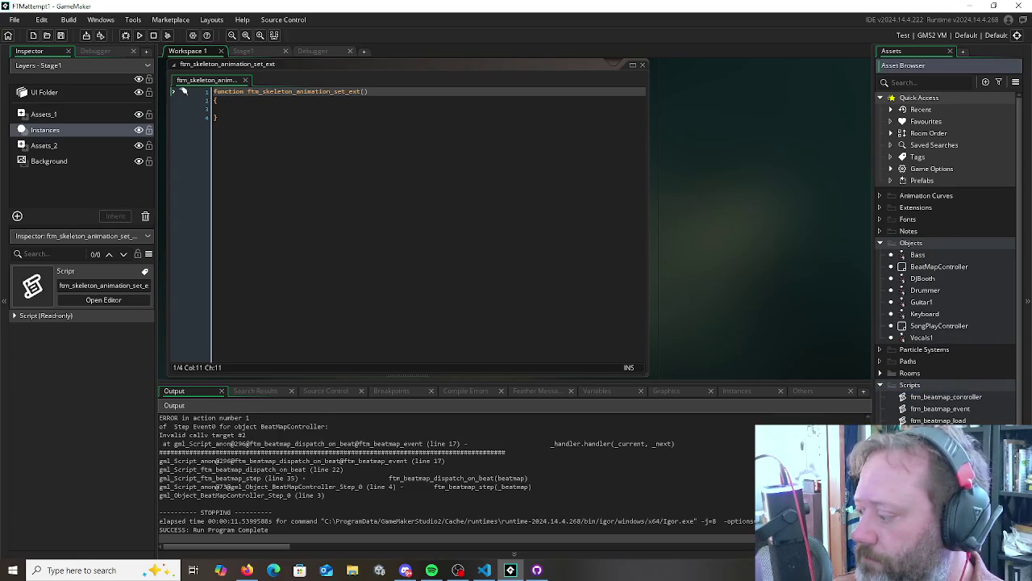
pyautogui.moveTo(875, 242); pyautogui.dragTo(770, 242)
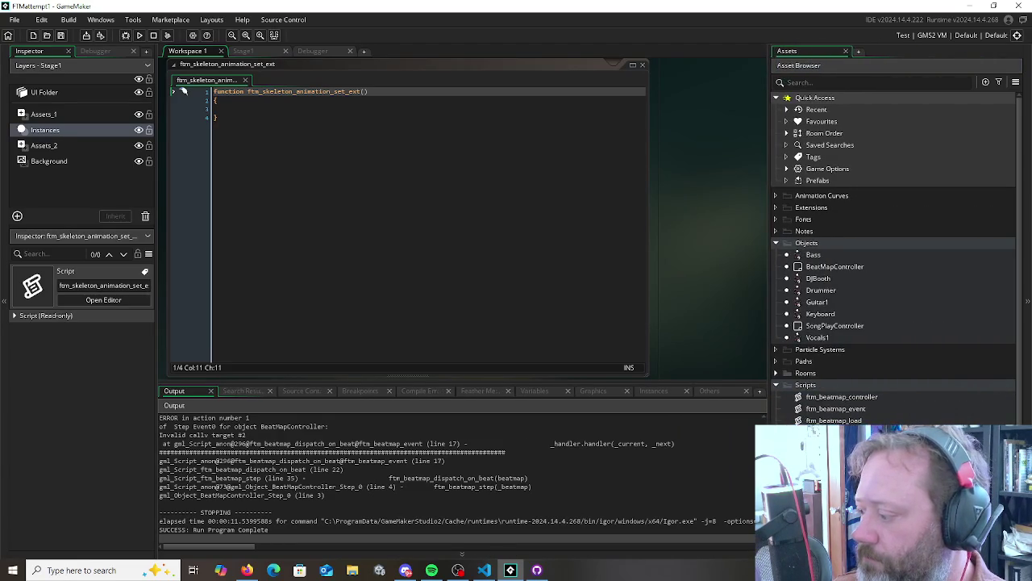
pyautogui.rightClick(861, 397)
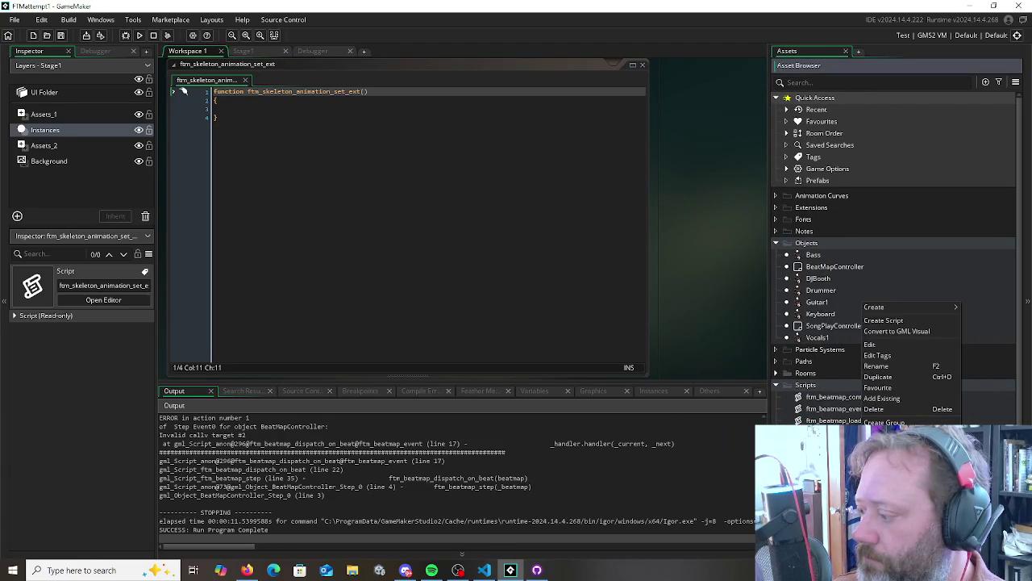
pyautogui.click(883, 345)
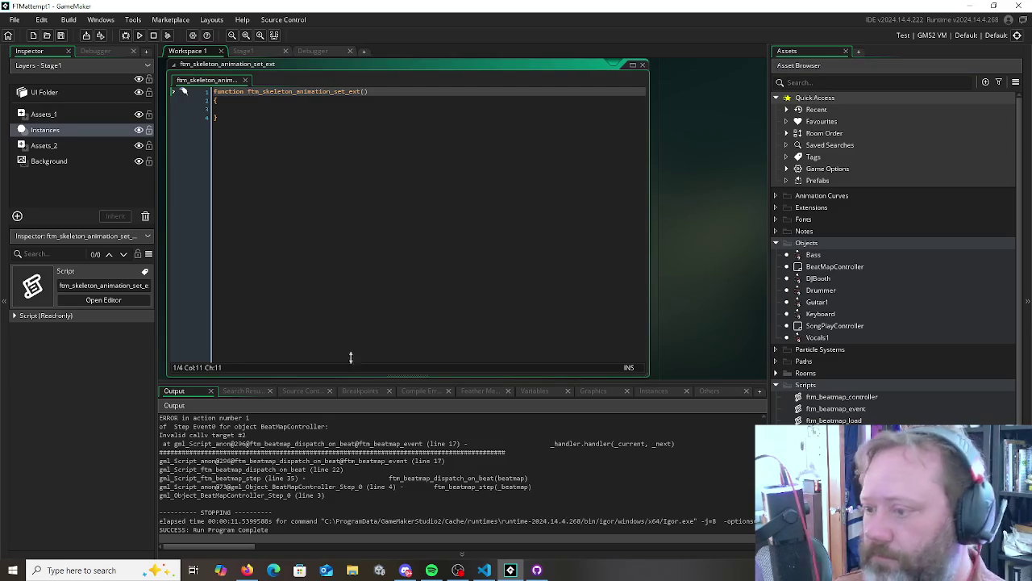
# Select the function name ftm_skeleton_animation_set_ext in the editor, then switch to the web browser
pyautogui.click(272, 119)
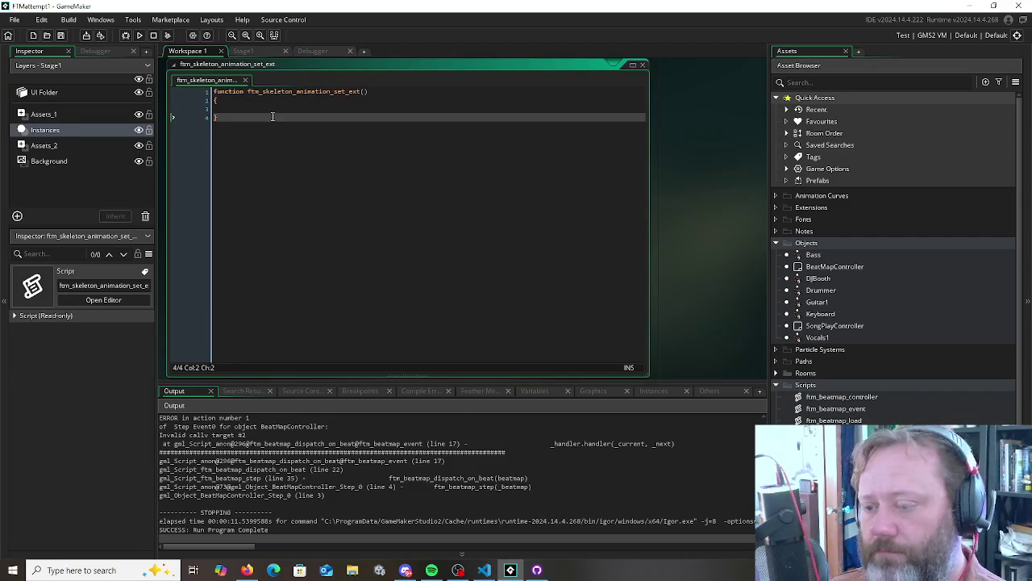
pyautogui.press('Up')
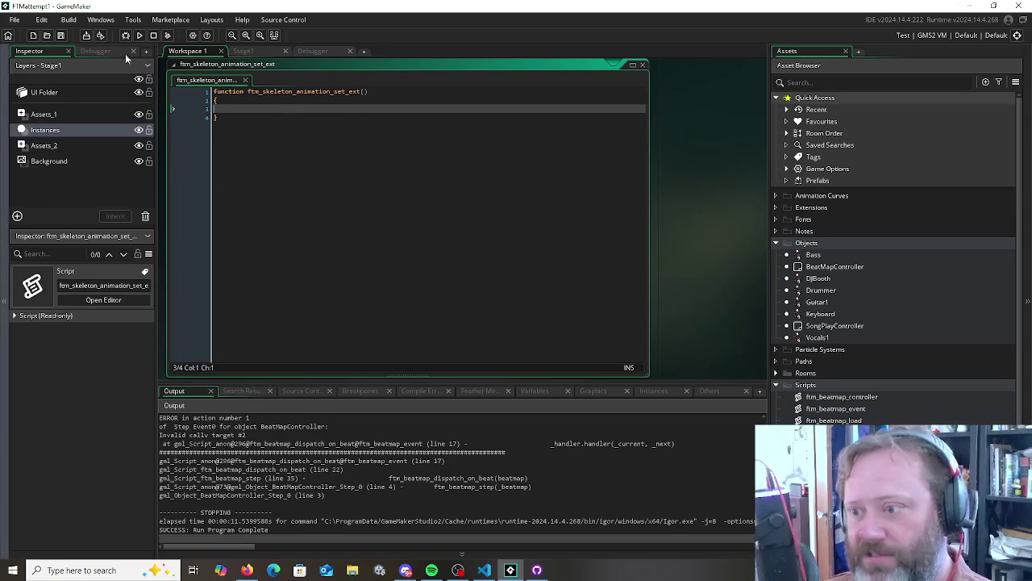
pyautogui.click(280, 92)
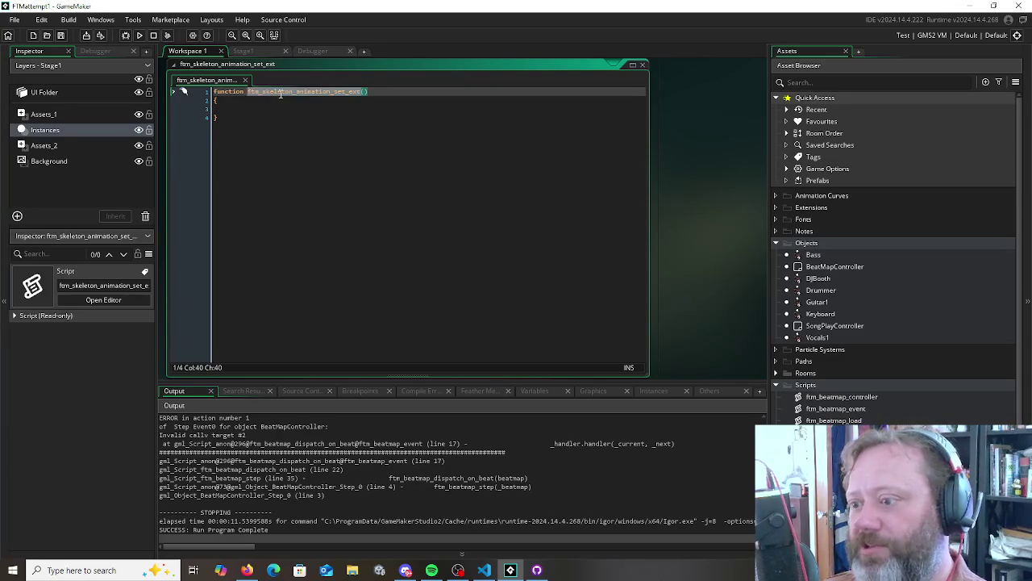
pyautogui.doubleClick(279, 92)
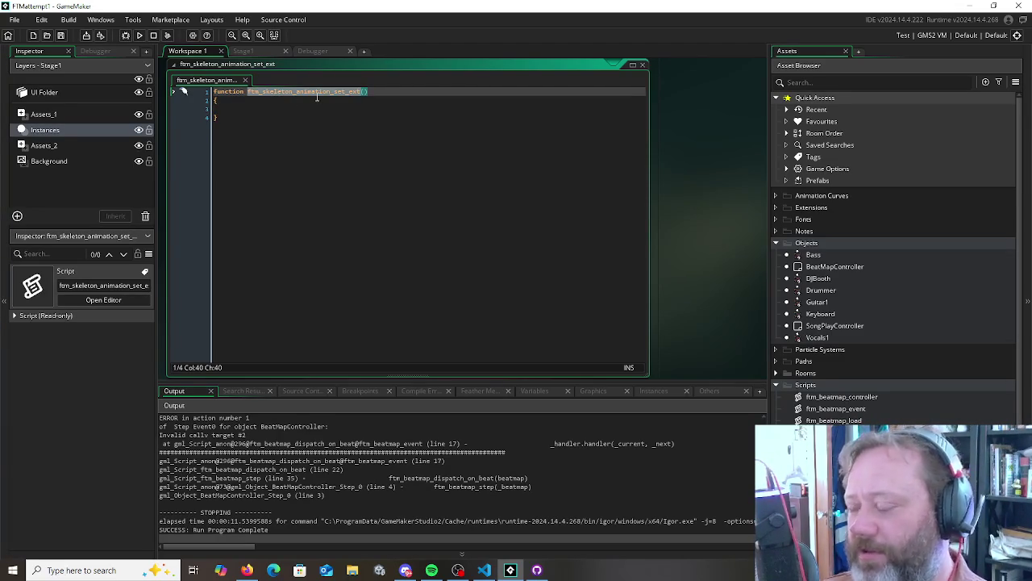
pyautogui.hotkey('alt', 'Tab')
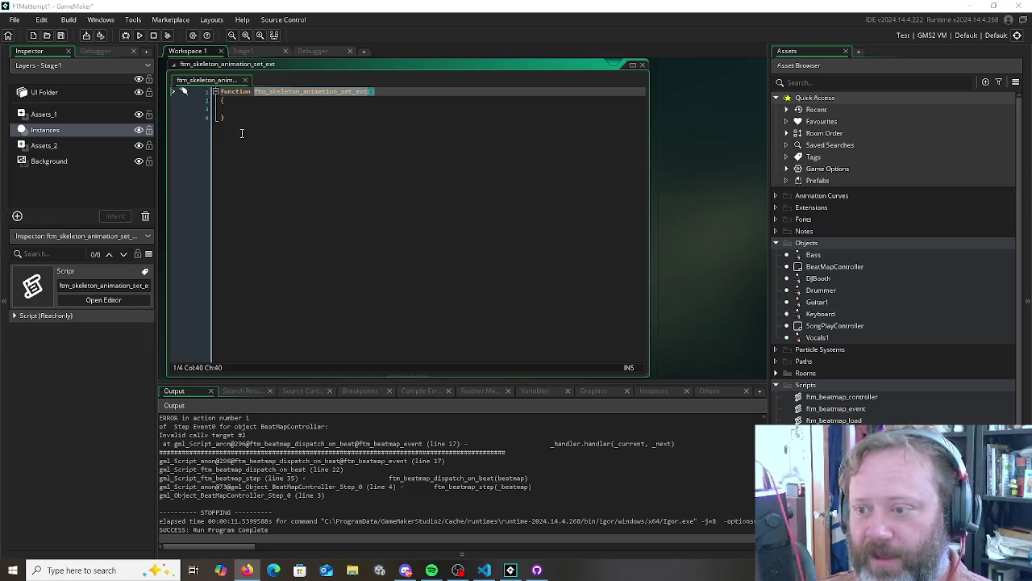
# Add a // comment line directly above the ftm_skeleton_animation_set_ext function declaration
pyautogui.click(368, 91)
pyautogui.write('(')
pyautogui.press('Left')
pyautogui.press('Left')
pyautogui.press('Left')
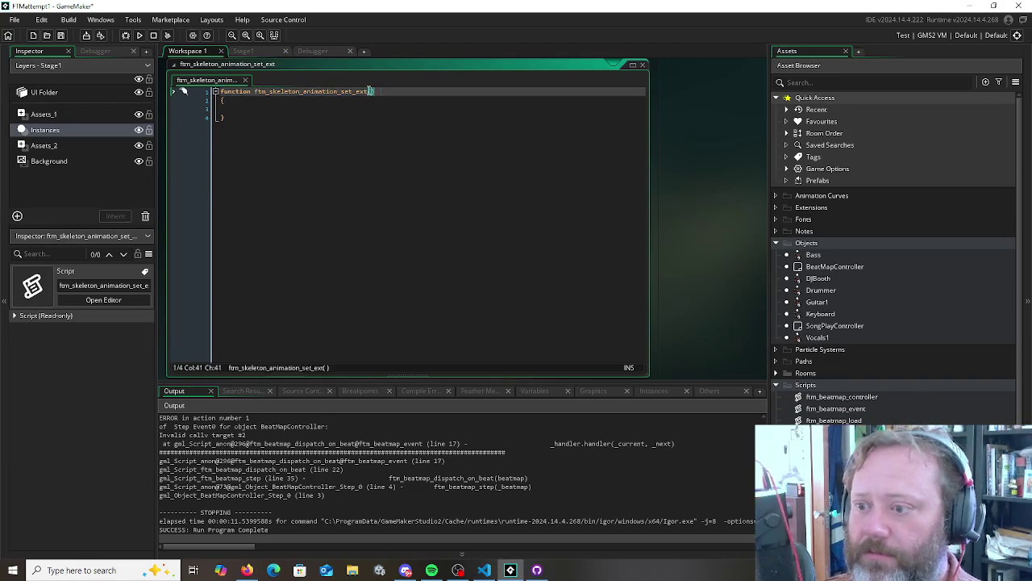
pyautogui.press('Home')
pyautogui.press('Return')
pyautogui.press('Return')
pyautogui.press('Up')
pyautogui.press('Up')
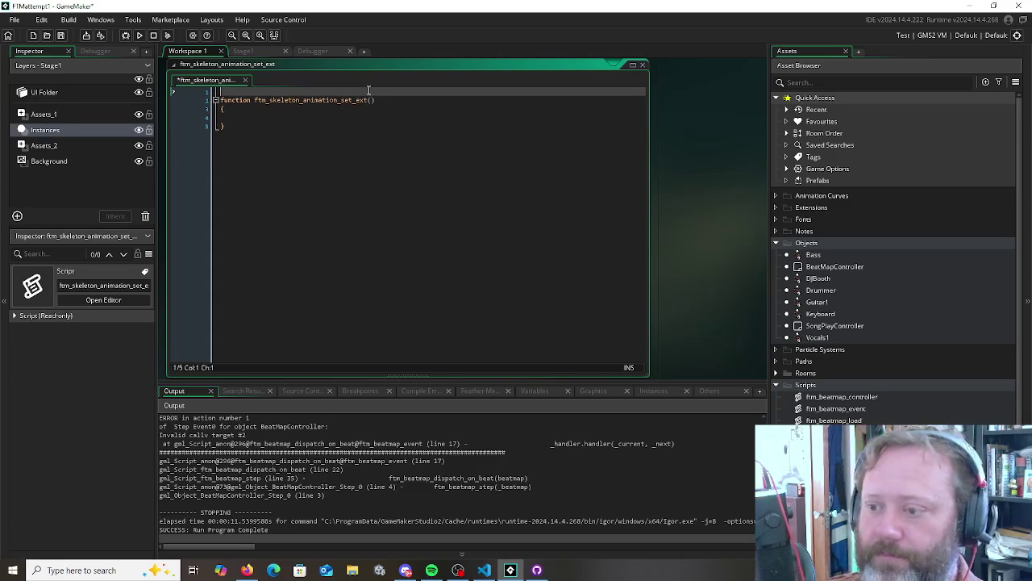
pyautogui.write('//')
pyautogui.press('Down')
pyautogui.press('BackSpace')
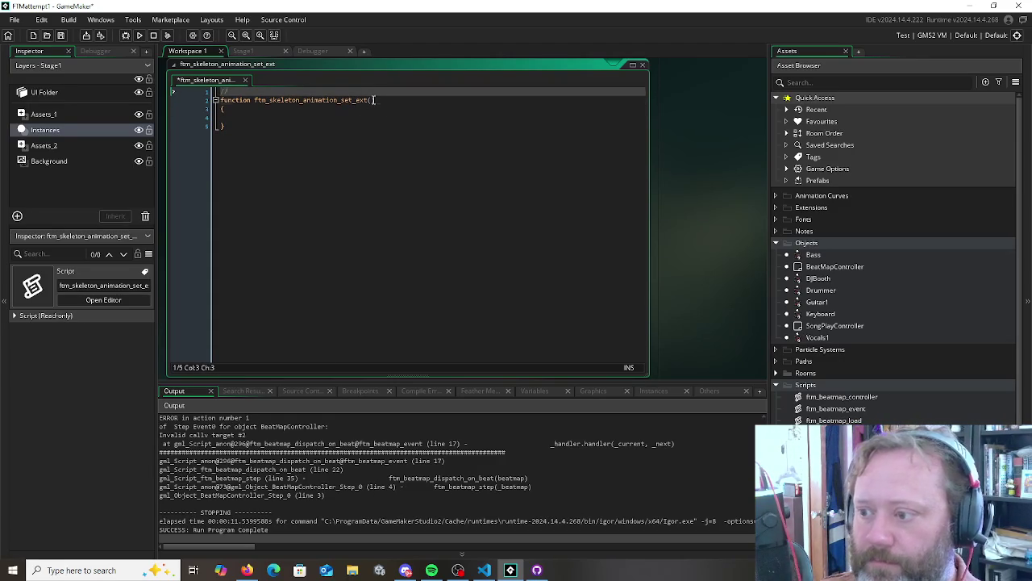
# Enter the parameters animname, track, loop inside the function's parentheses
pyautogui.click(371, 100)
pyautogui.write('anim')
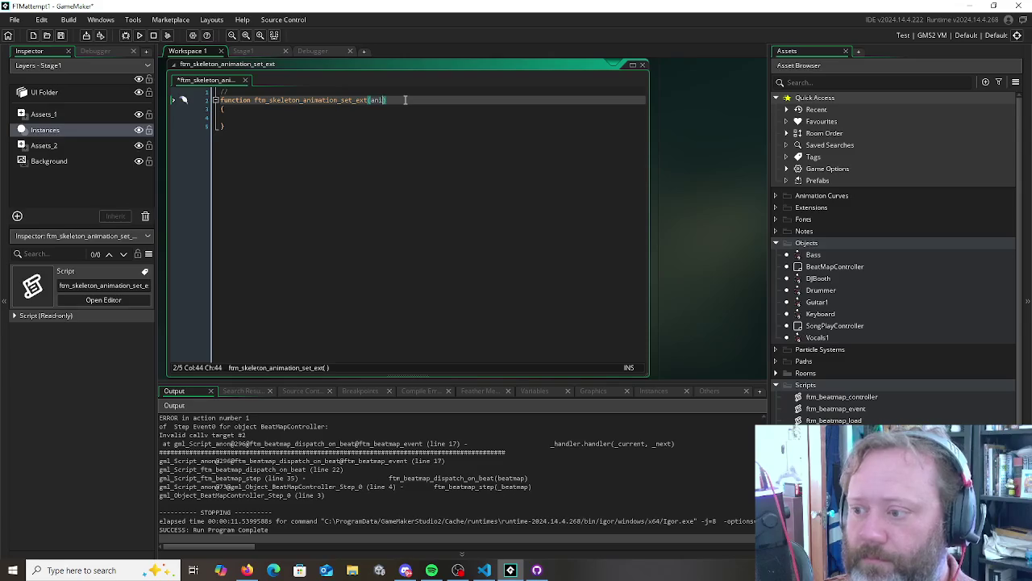
pyautogui.write('name')
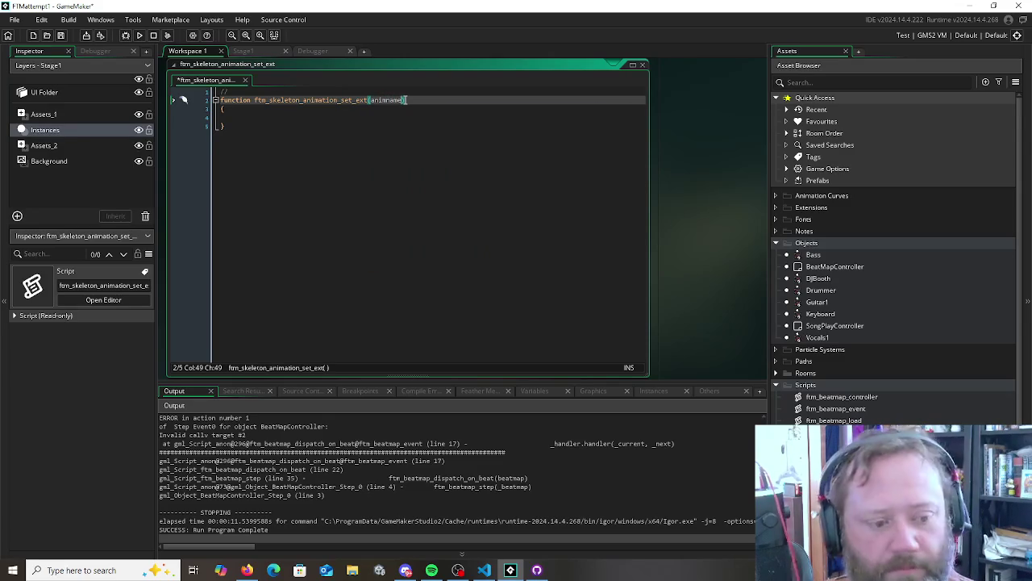
pyautogui.write(', track, ')
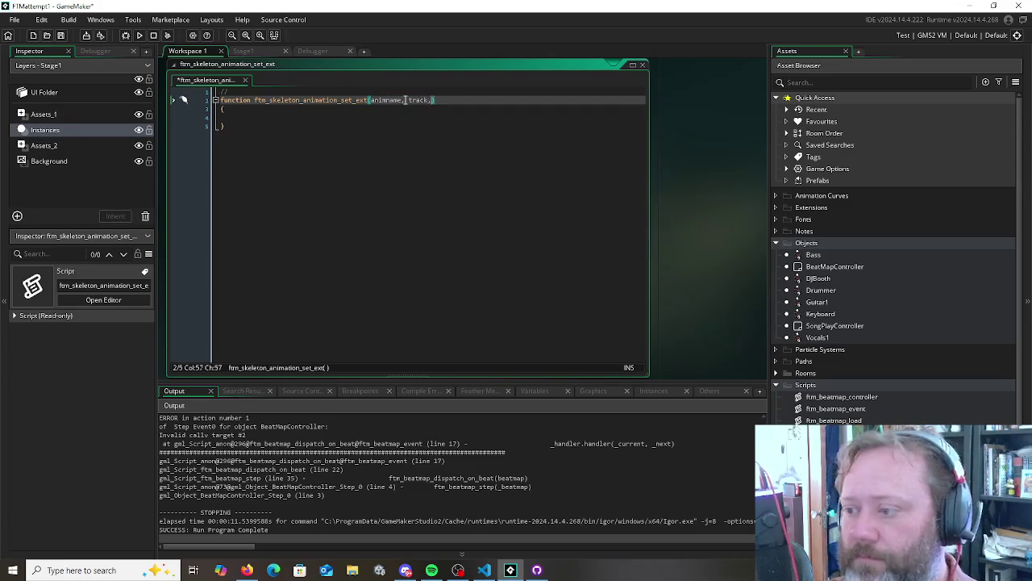
pyautogui.write('loop, ')
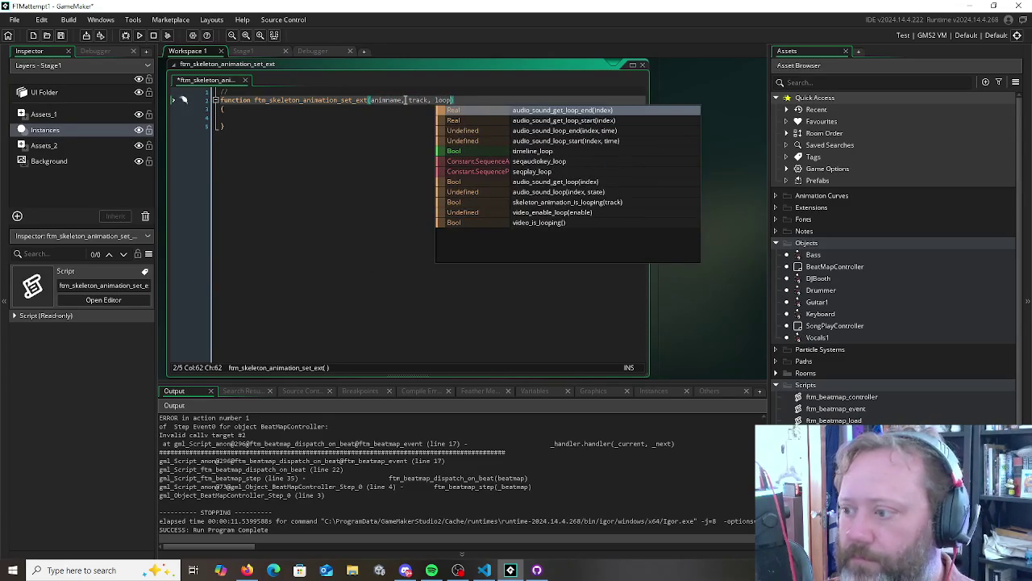
pyautogui.write('duratio')
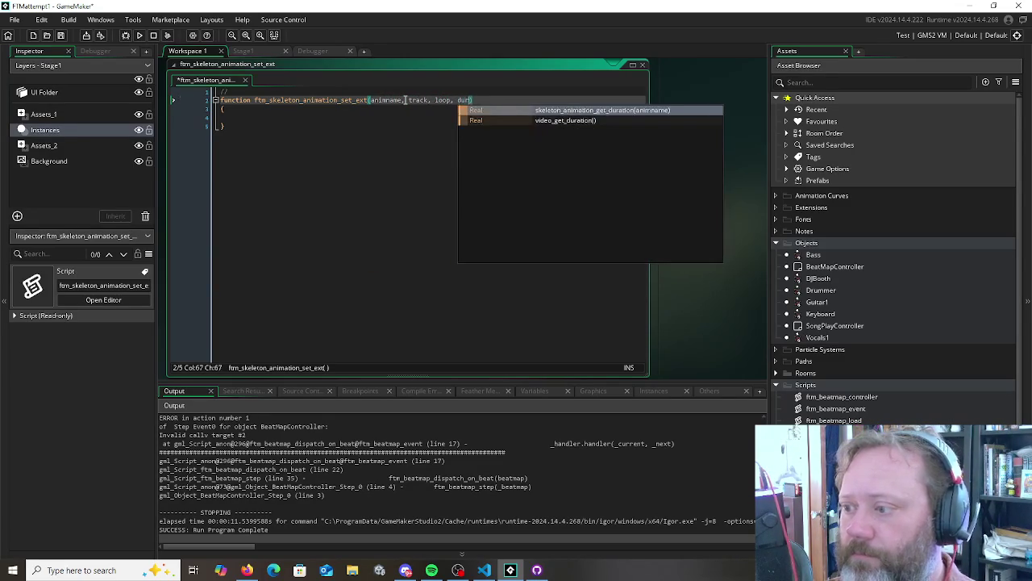
pyautogui.press('BackSpace')
pyautogui.press('BackSpace')
pyautogui.press('BackSpace')
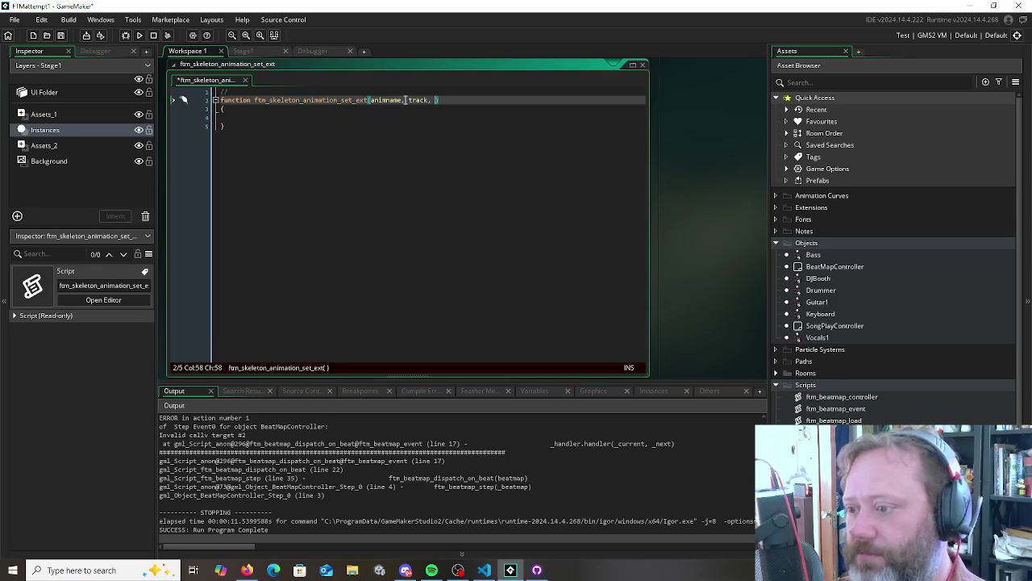
pyautogui.write('loop,')
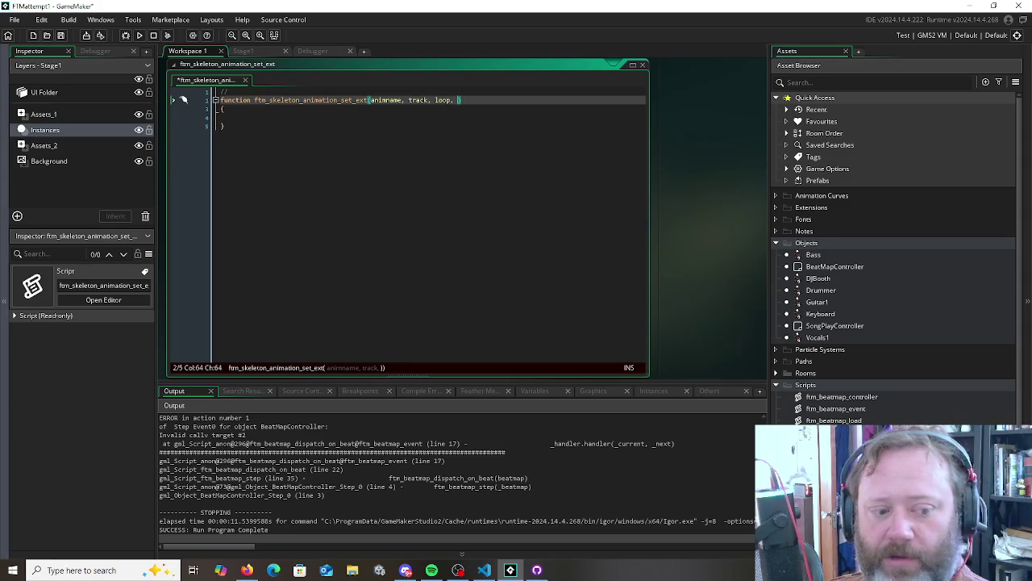
# Set loop's default to false, add delay = 0.0, and select the whole function
pyautogui.press('Down')
pyautogui.press('Down')
pyautogui.press('Down')
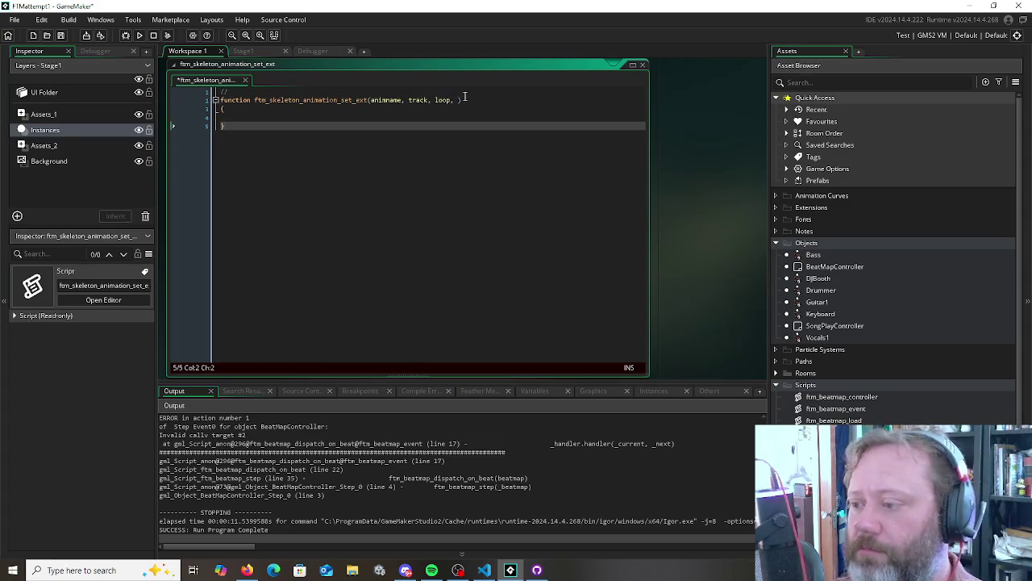
pyautogui.click(489, 100)
pyautogui.press('Left')
pyautogui.press('Left')
pyautogui.write('= flase')
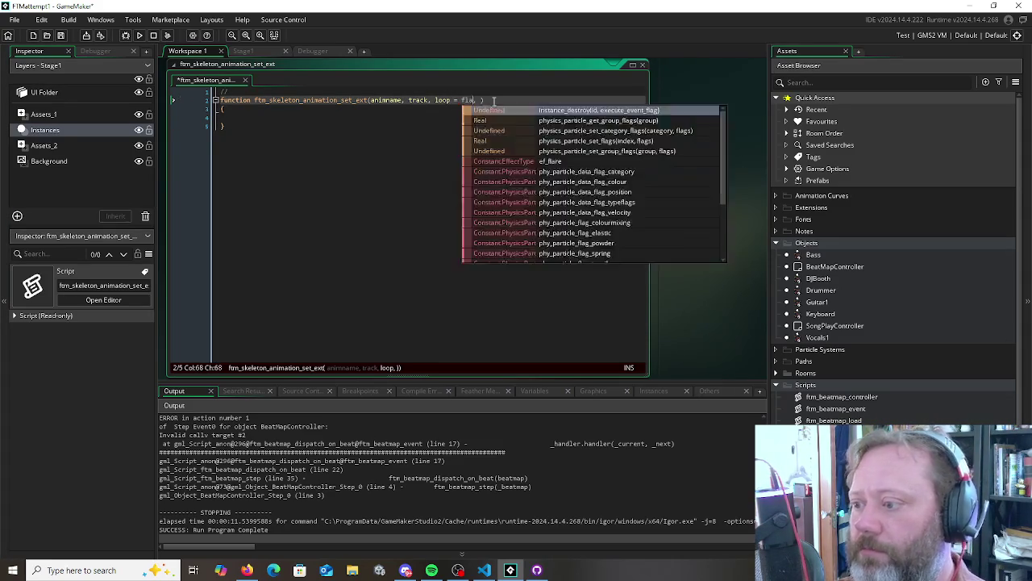
pyautogui.press('BackSpace')
pyautogui.press('BackSpace')
pyautogui.press('BackSpace')
pyautogui.write('alse')
pyautogui.press('Right')
pyautogui.press('Right')
pyautogui.write('delay = 0')
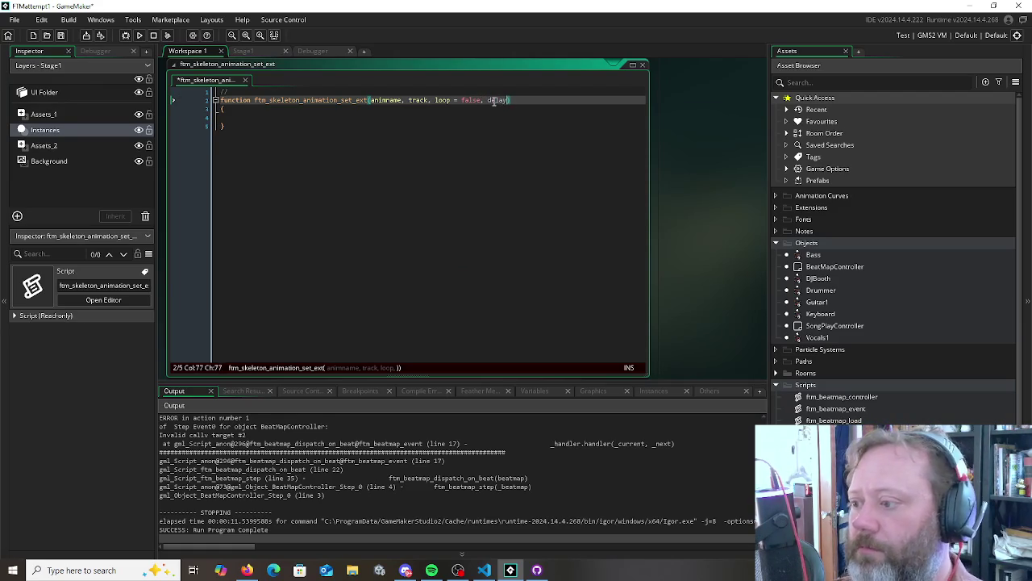
pyautogui.write('.0')
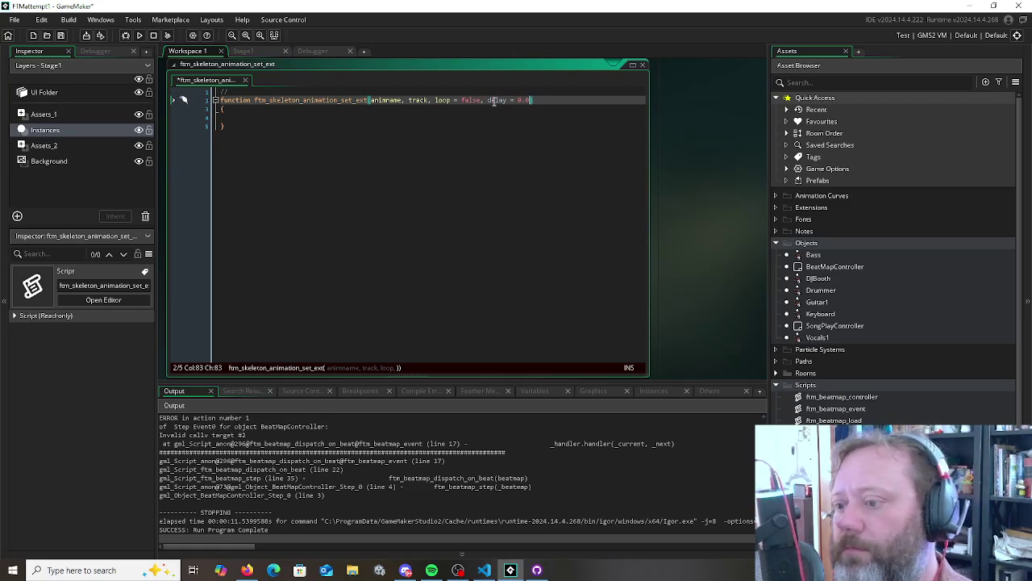
pyautogui.press('Down')
pyautogui.press('Down')
pyautogui.press('Down')
pyautogui.press('Up')
pyautogui.press('Up')
pyautogui.press('Up')
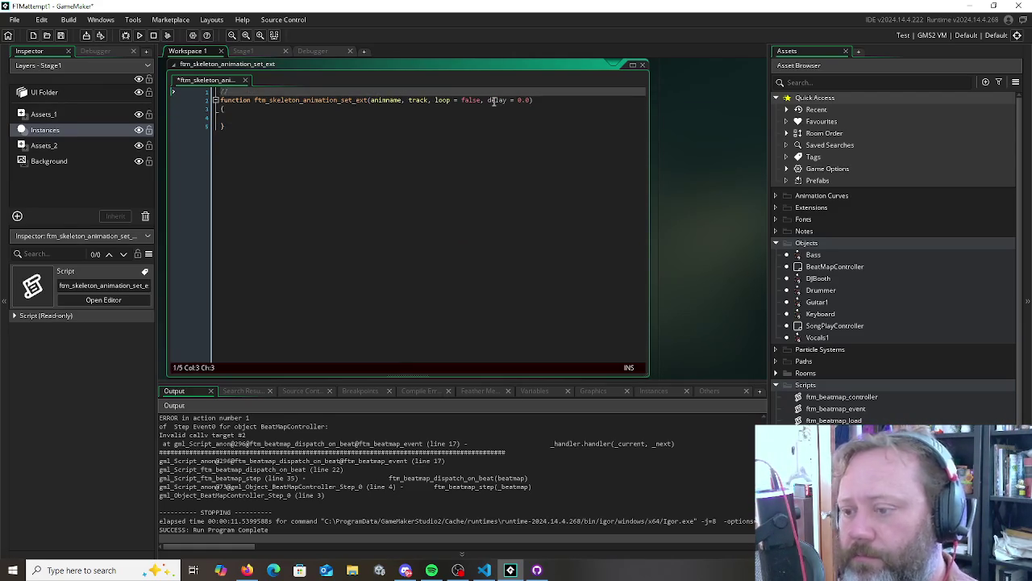
pyautogui.moveTo(258, 168); pyautogui.dragTo(184, 100)
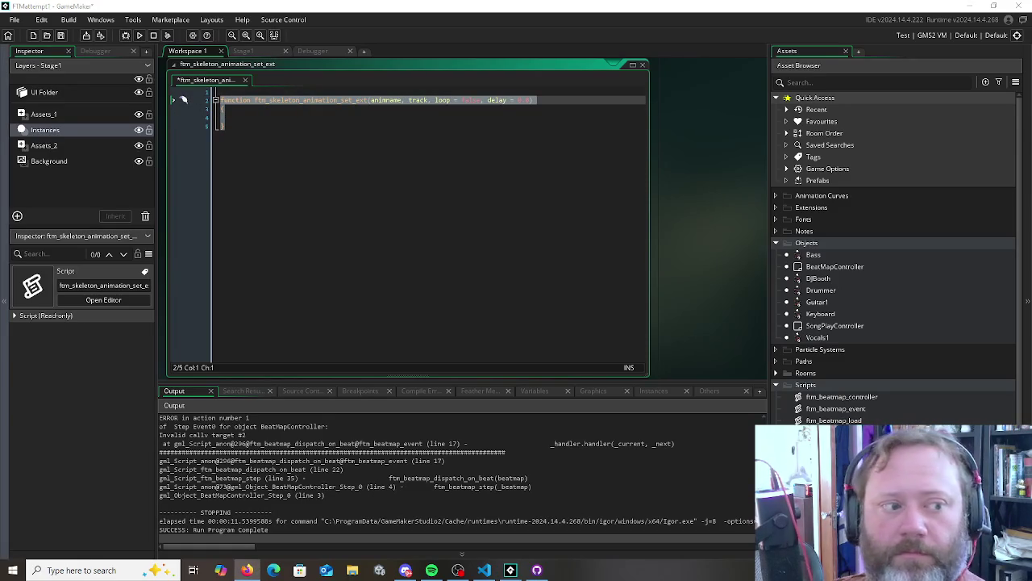
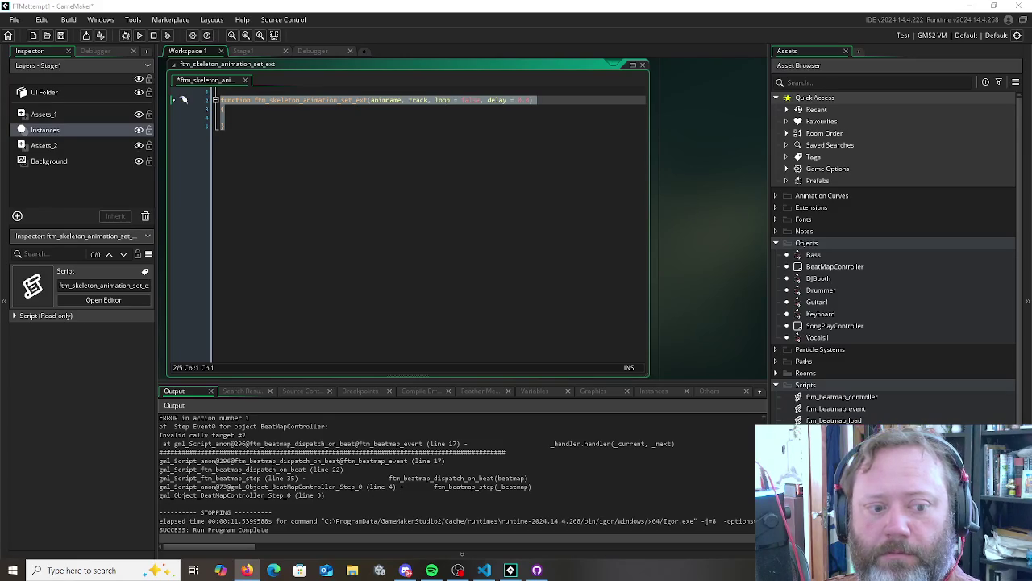
# Generate the /// doc comment for animname, track, loop and delay above the function
pyautogui.press('Up')
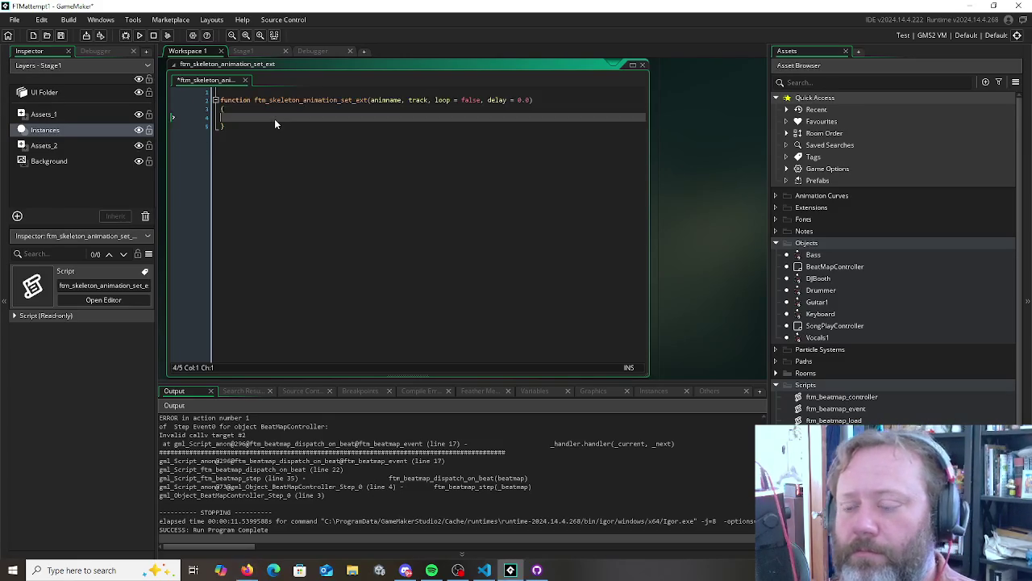
pyautogui.hotkey('ctrl', 'v')
pyautogui.press('Up')
pyautogui.press('Up')
pyautogui.press('Up')
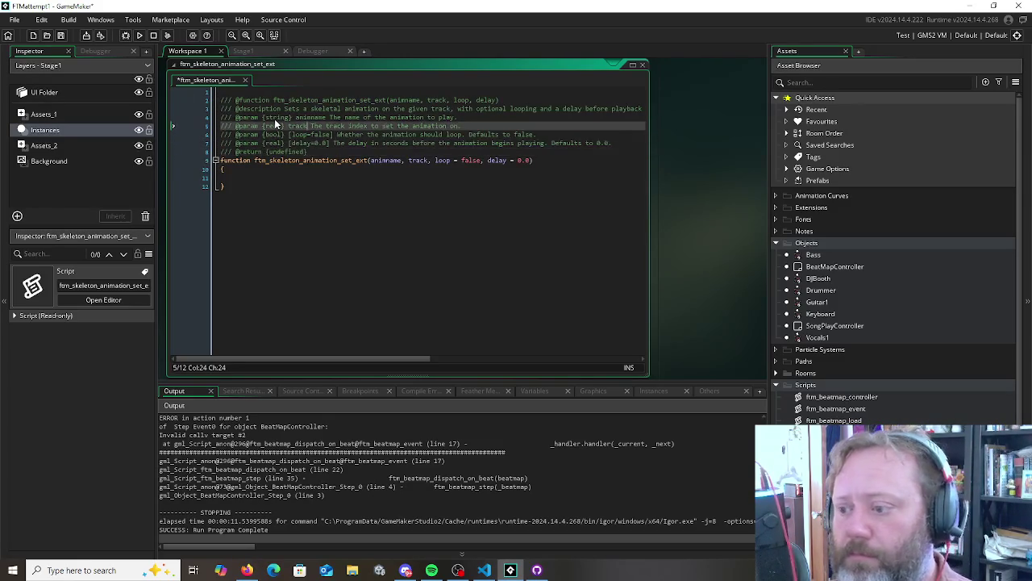
pyautogui.press('Up')
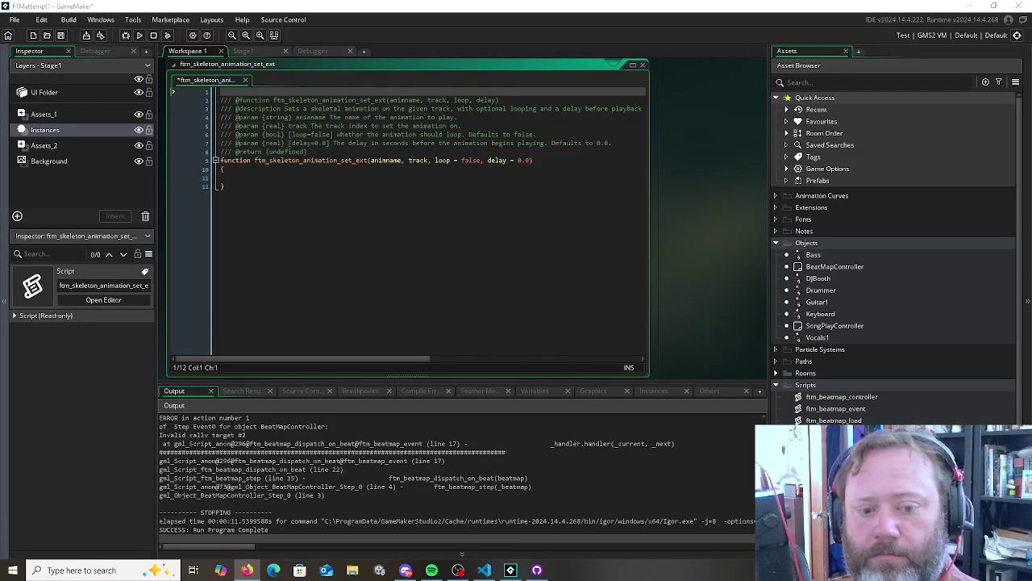
# Add an empty line at the script's end and place the caret in the empty function body
pyautogui.click(315, 262)
pyautogui.press('Return')
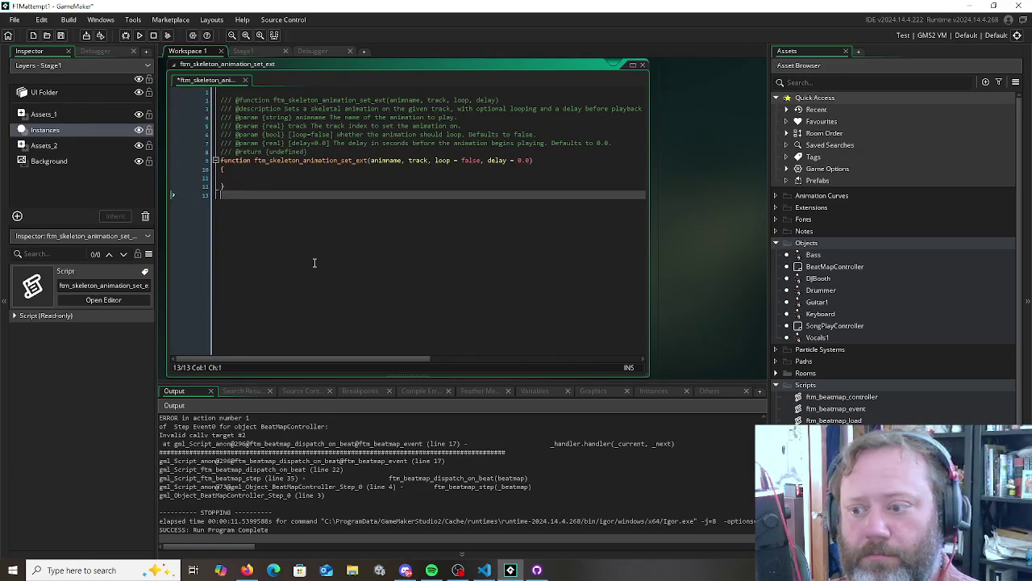
pyautogui.press('Up')
pyautogui.press('Up')
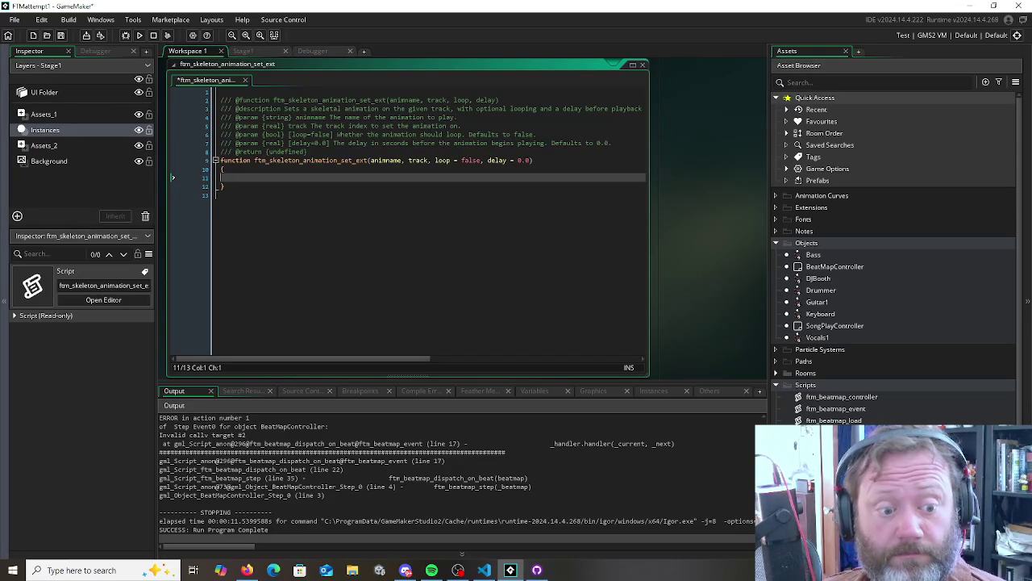
pyautogui.hotkey('alt', 'Tab')
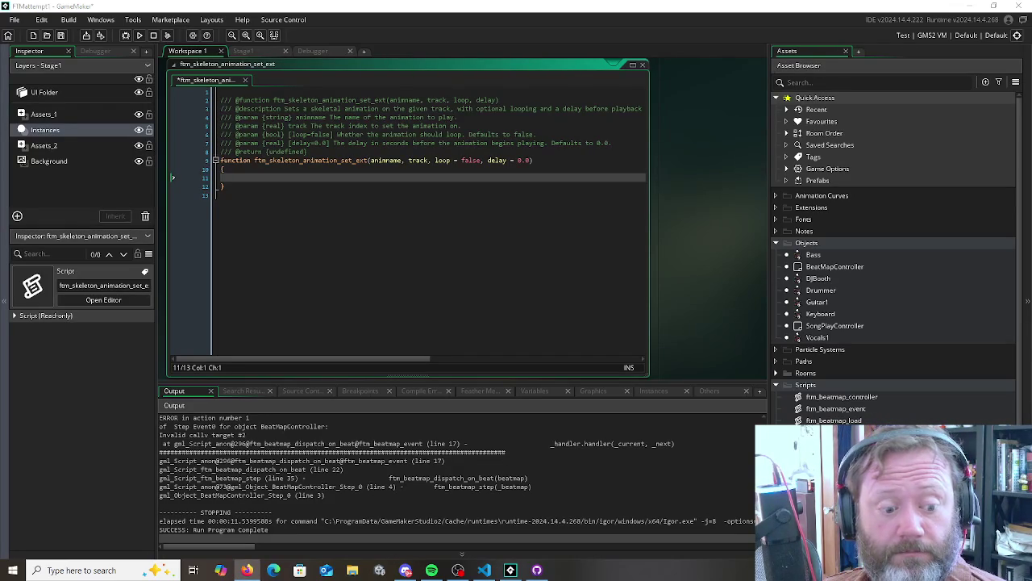
pyautogui.click(432, 241)
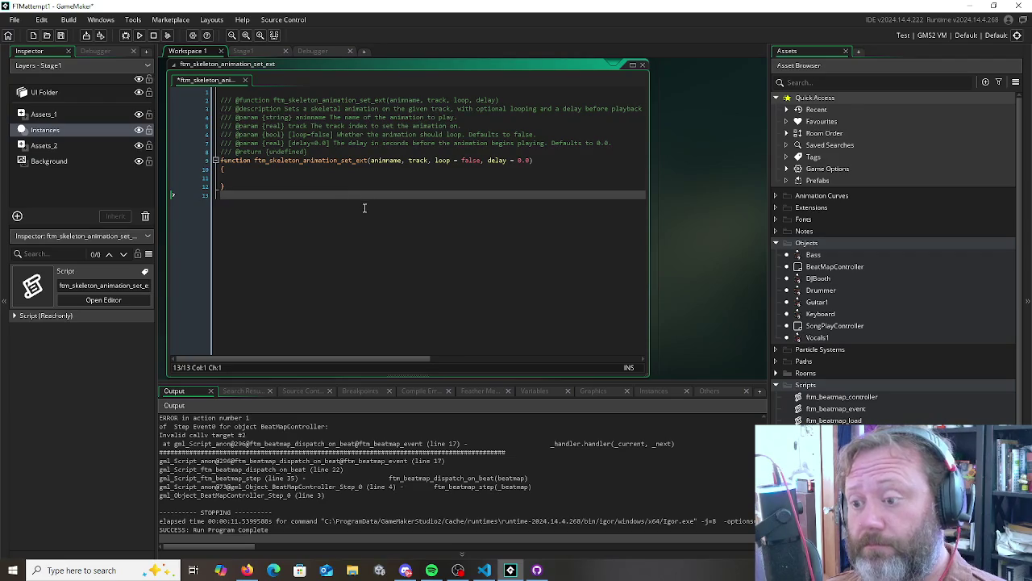
pyautogui.click(342, 171)
pyautogui.press('Down')
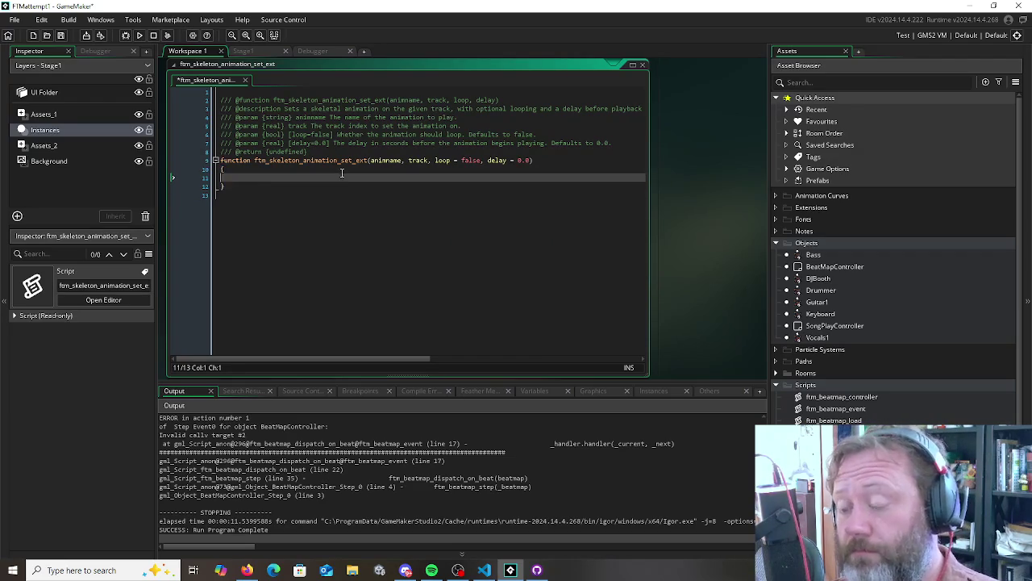
# Write a call_later(delay, time_source_units_seconds, ) call in the function body
pyautogui.write('c')
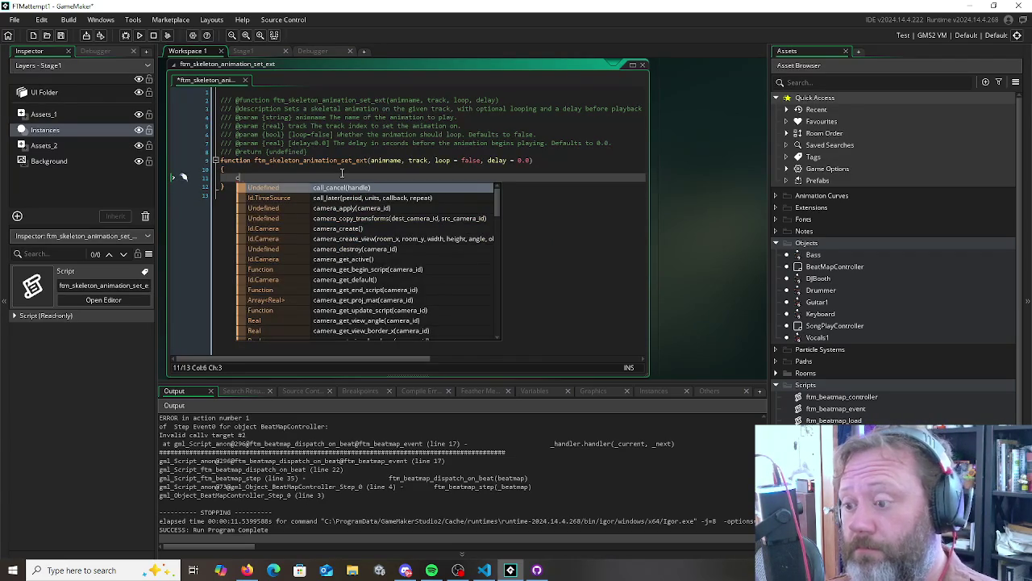
pyautogui.write('all_')
pyautogui.press('Down')
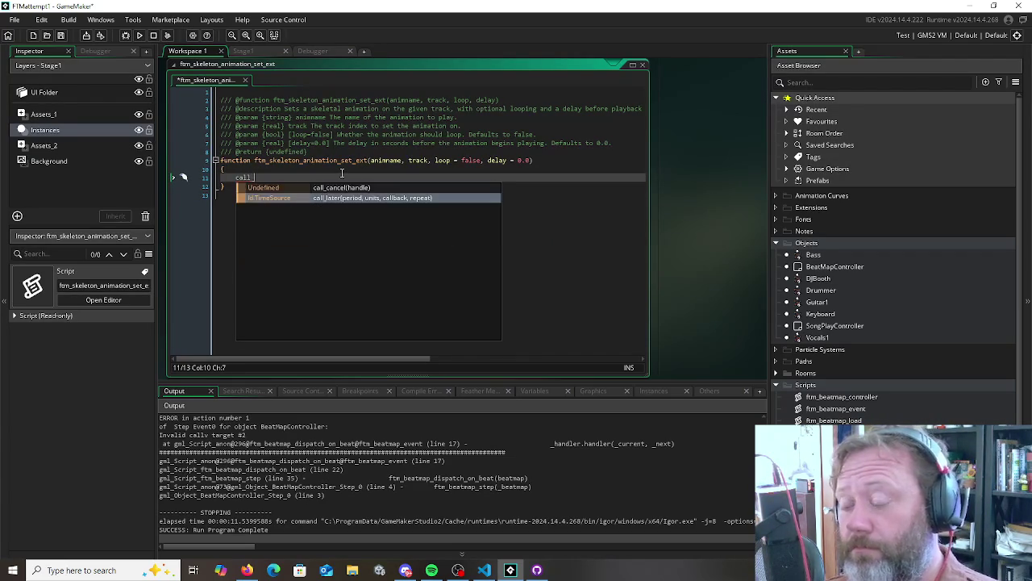
pyautogui.write('_')
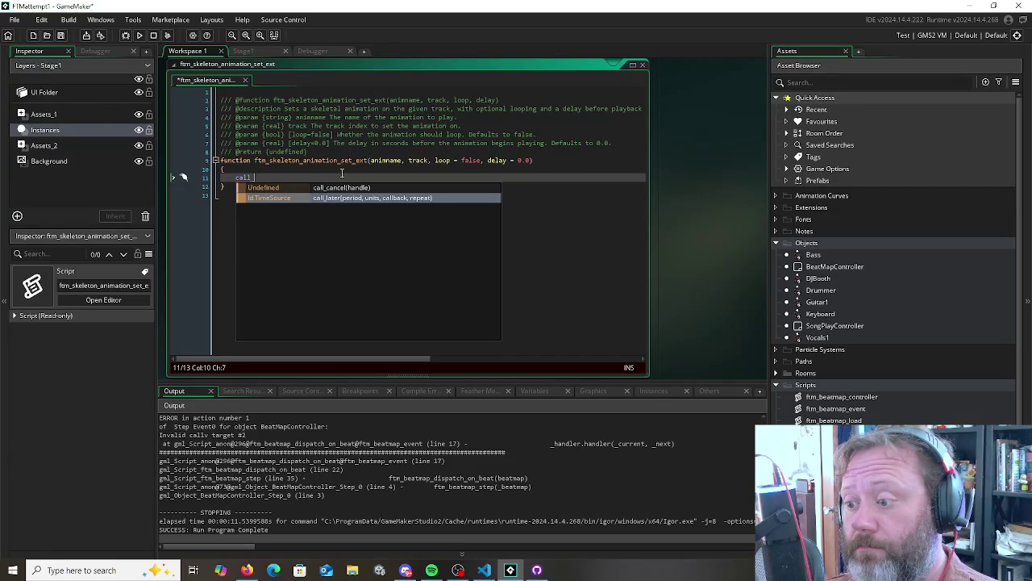
pyautogui.press('Return')
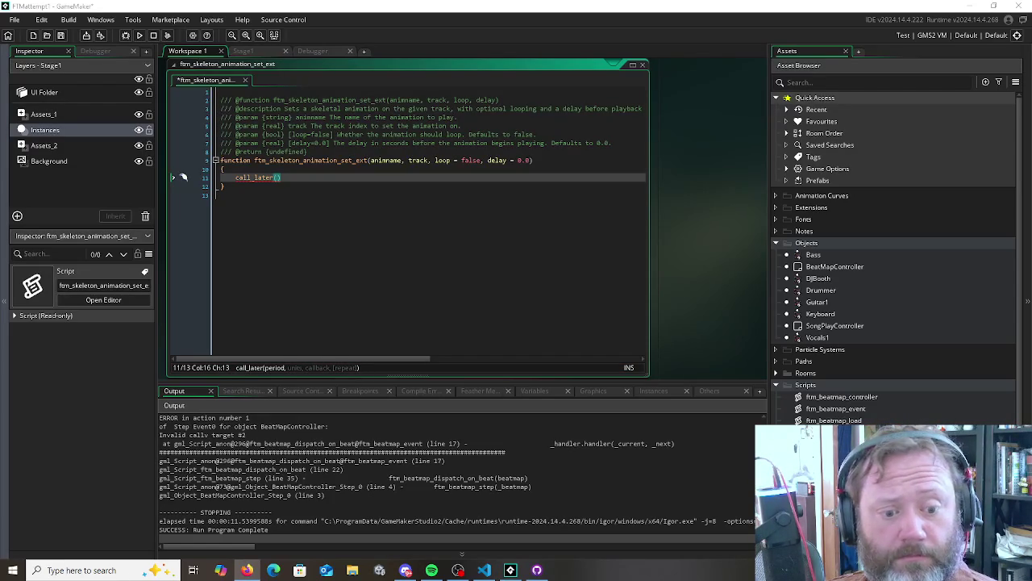
pyautogui.click(344, 197)
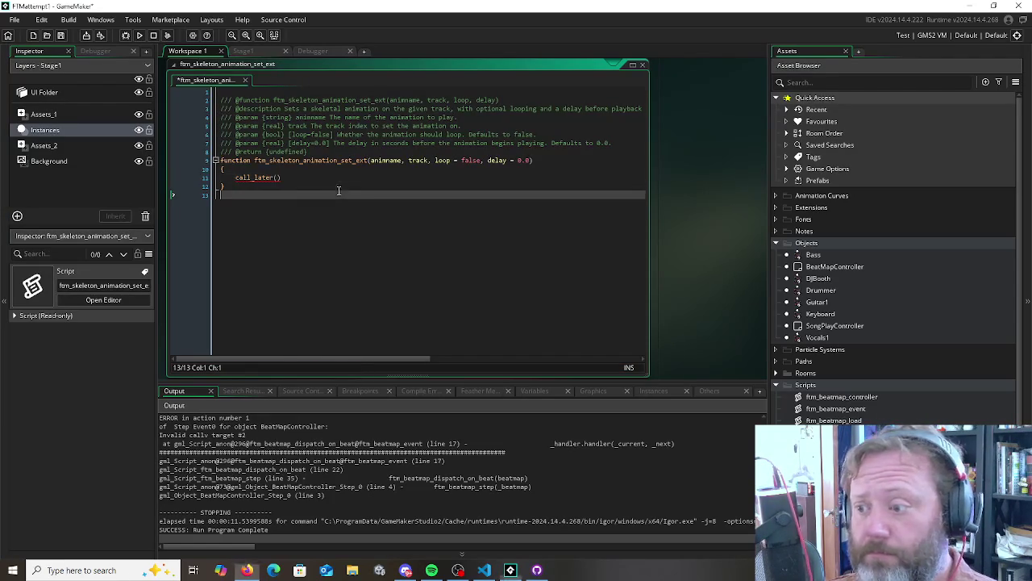
pyautogui.click(278, 177)
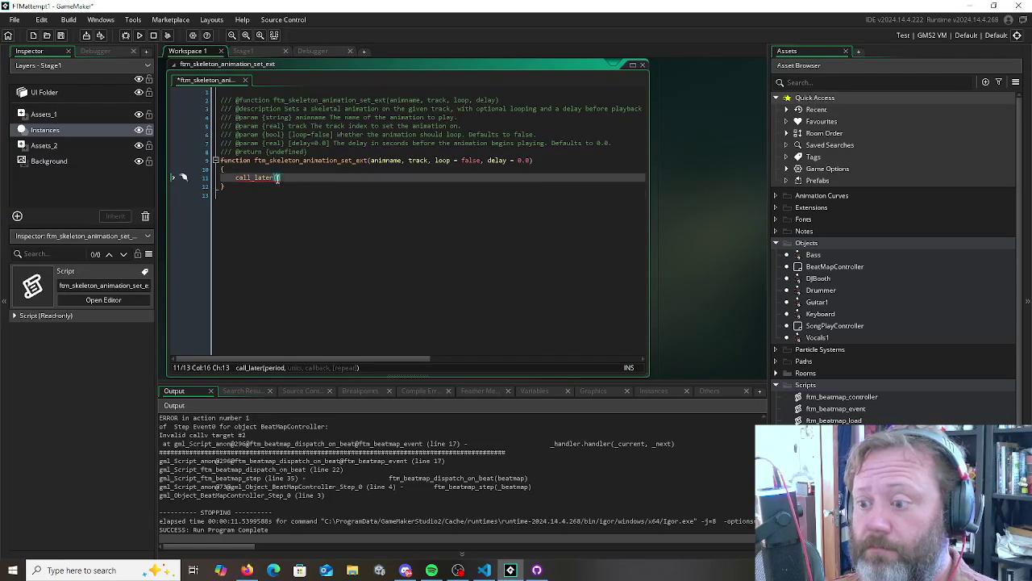
pyautogui.write('de')
pyautogui.press('Return')
pyautogui.write(',')
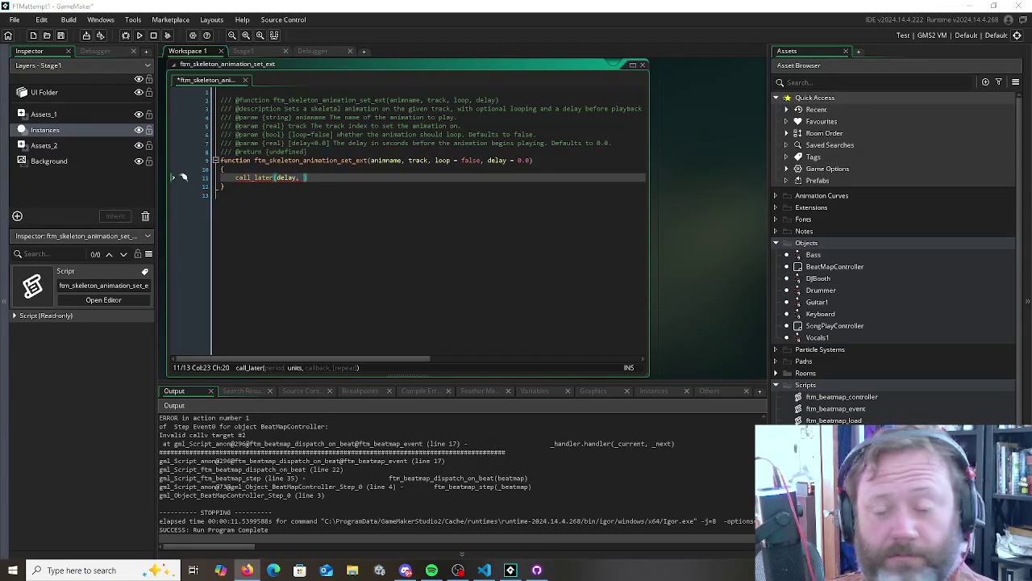
pyautogui.press('Left')
pyautogui.write('time_source_units_seconds,')
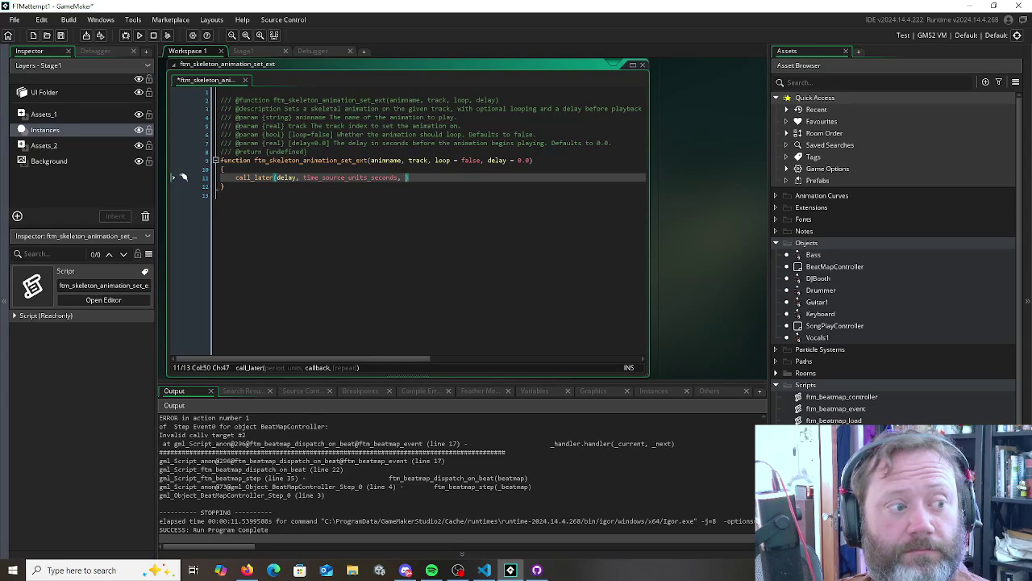
pyautogui.hotkey('alt', 'Tab')
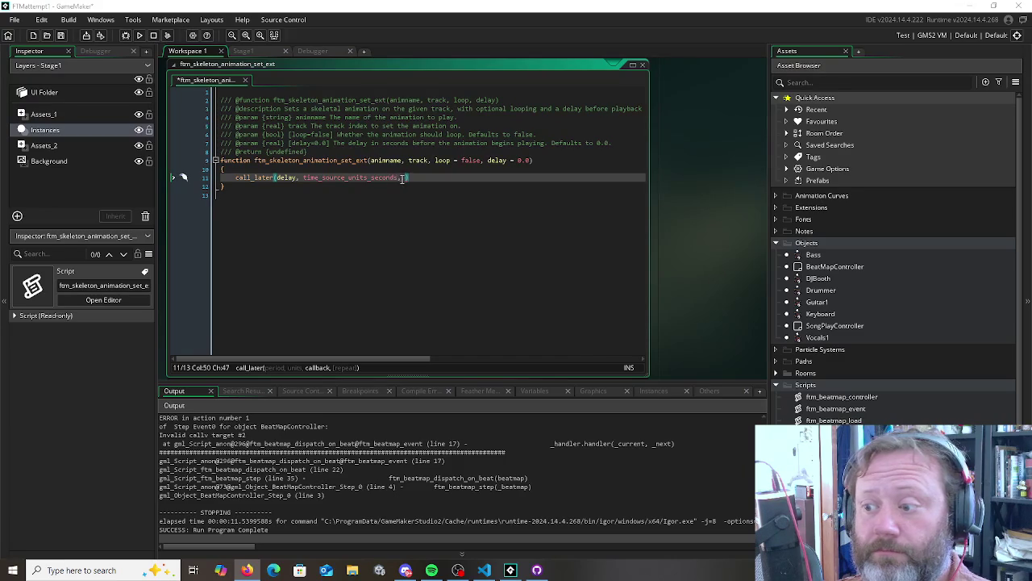
# Open a blank line above call_later and begin declaring var _close
pyautogui.press('Left')
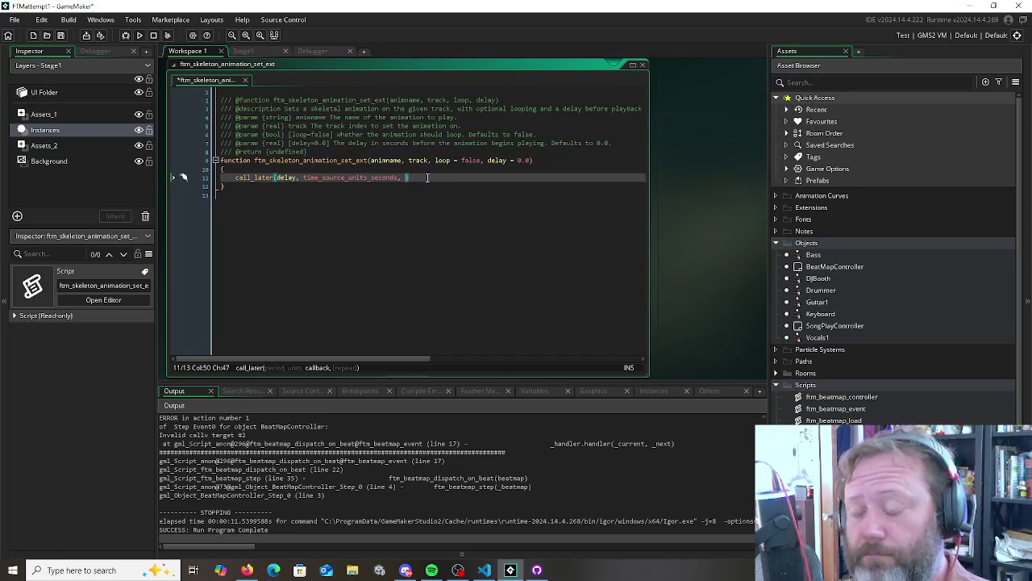
pyautogui.press('Home')
pyautogui.press('Return')
pyautogui.press('Return')
pyautogui.press('Return')
pyautogui.press('Up')
pyautogui.press('Up')
pyautogui.write('var _close')
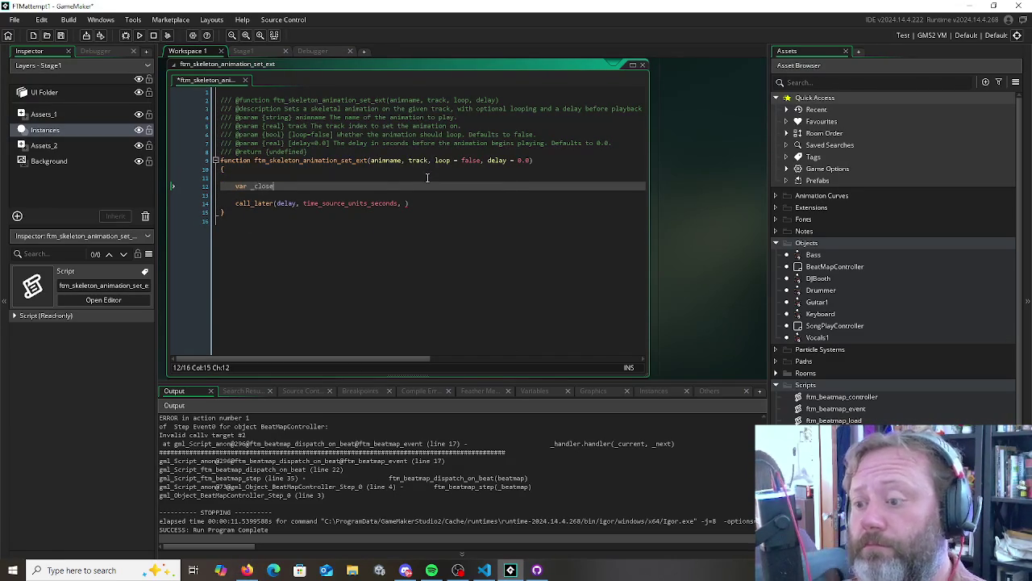
# Remove the trailing space after time_source_units_seconds and add a blank line after call_later
pyautogui.hotkey('alt', 'Tab')
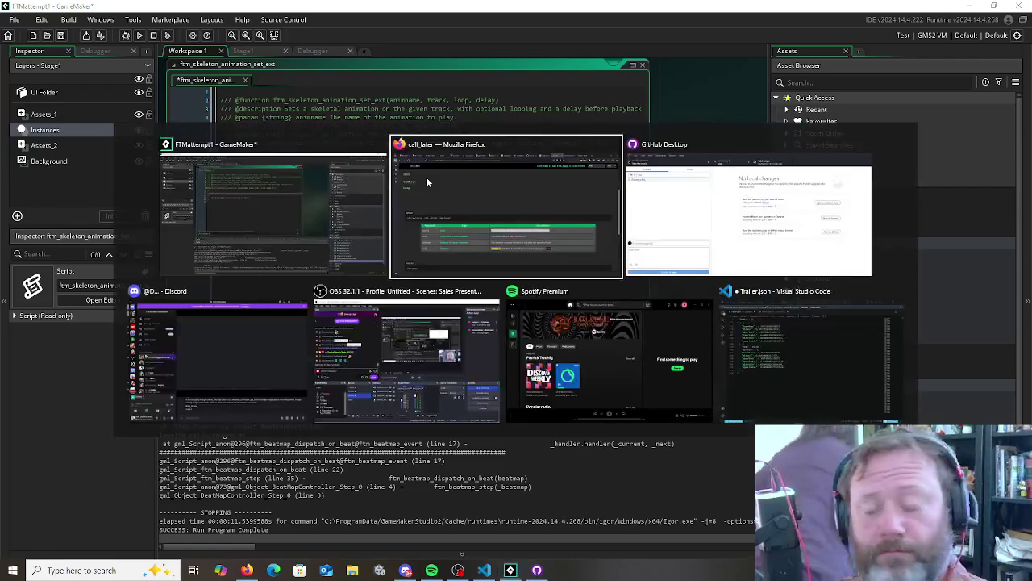
pyautogui.press('Escape')
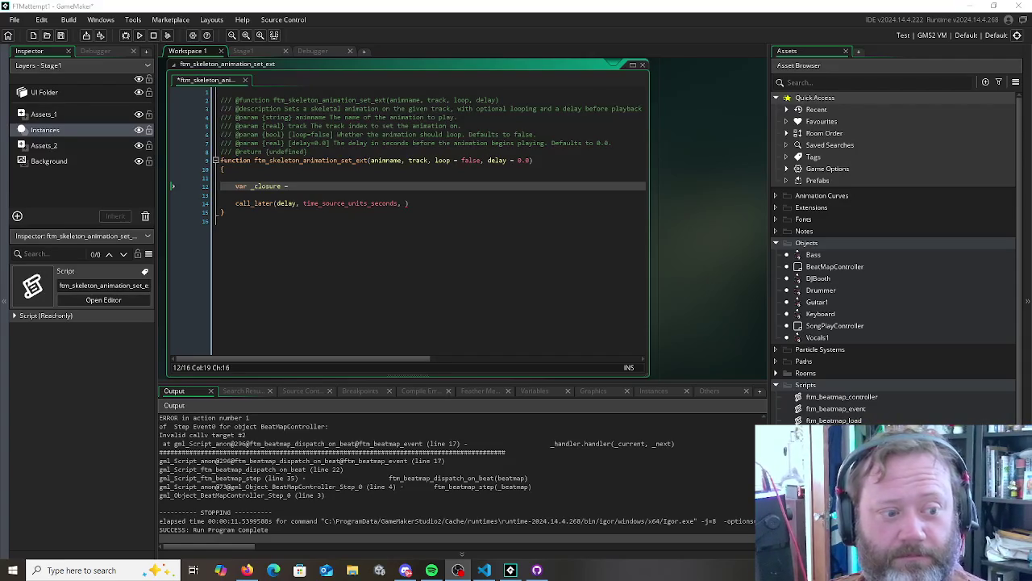
pyautogui.click(451, 203)
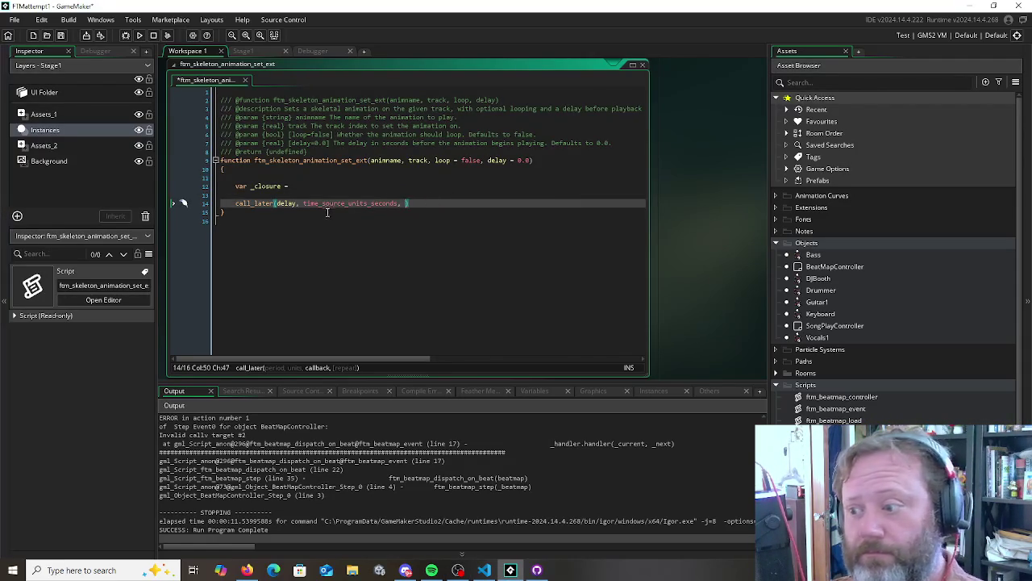
pyautogui.press('BackSpace')
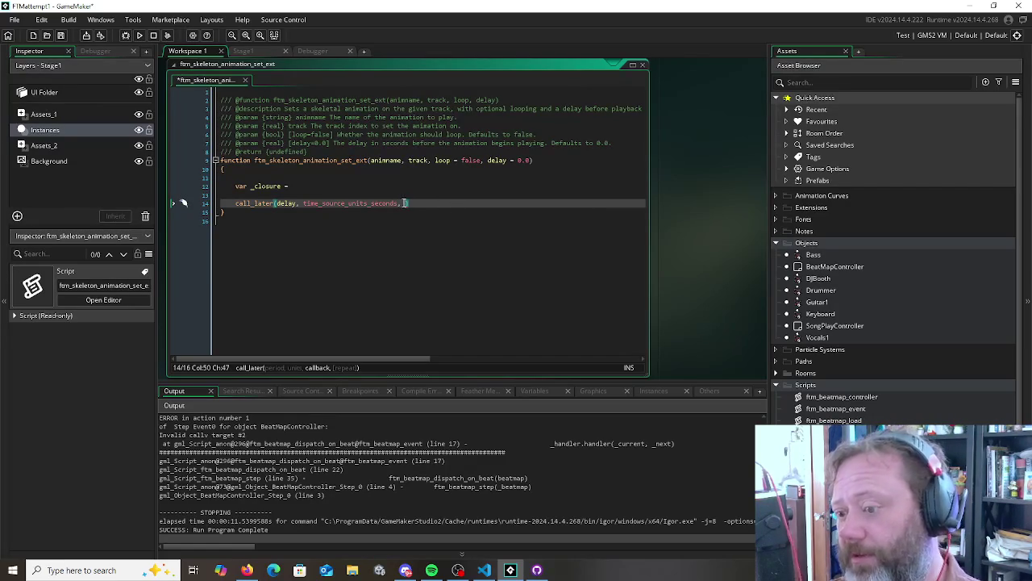
pyautogui.press('Home')
pyautogui.press('End')
pyautogui.press('Return')
pyautogui.press('Up')
pyautogui.press('End')
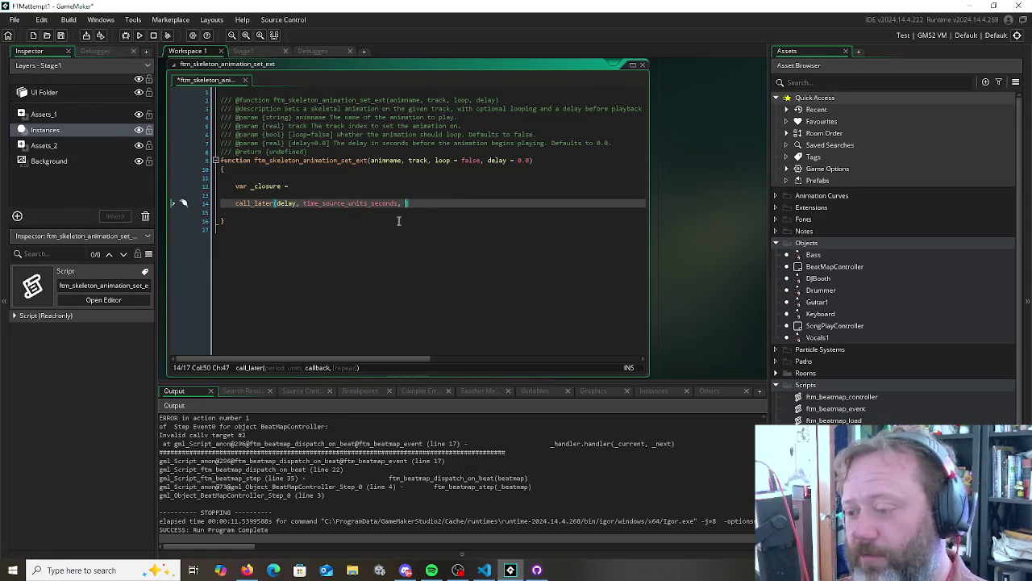
pyautogui.click(326, 185)
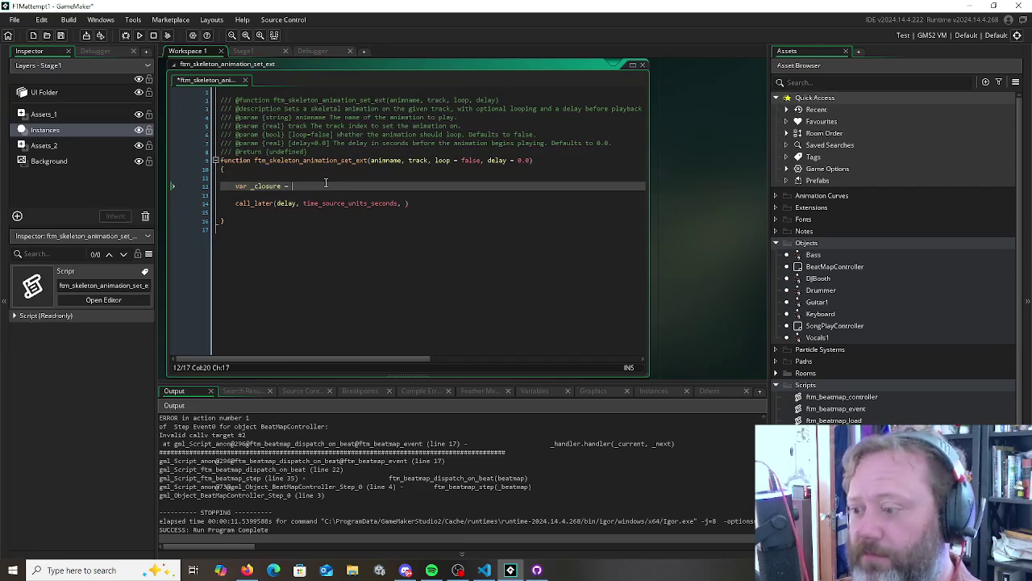
# Start _closure as a method() whose struct binds animname, track and loop
pyautogui.write('meth')
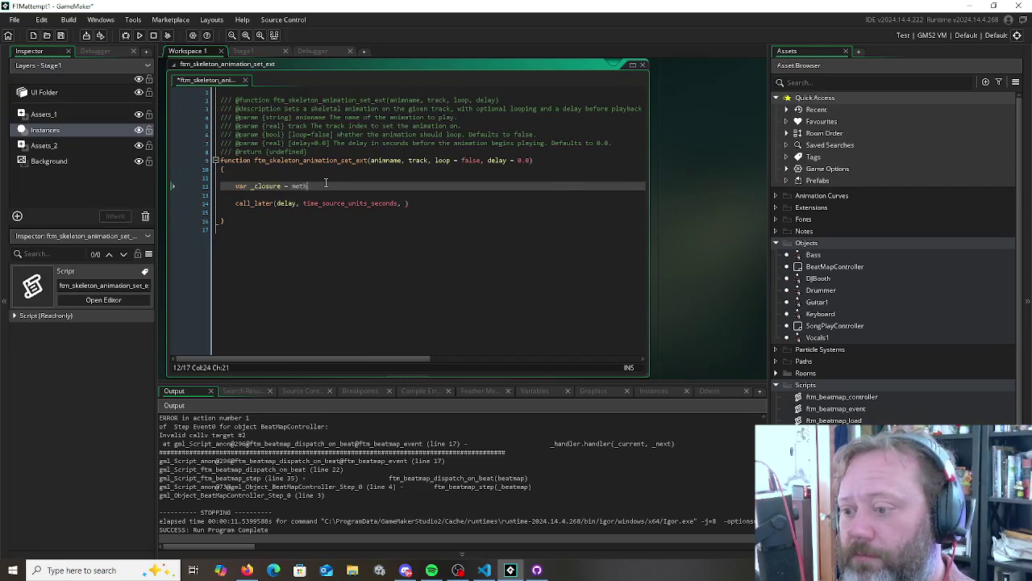
pyautogui.write('od ( (')
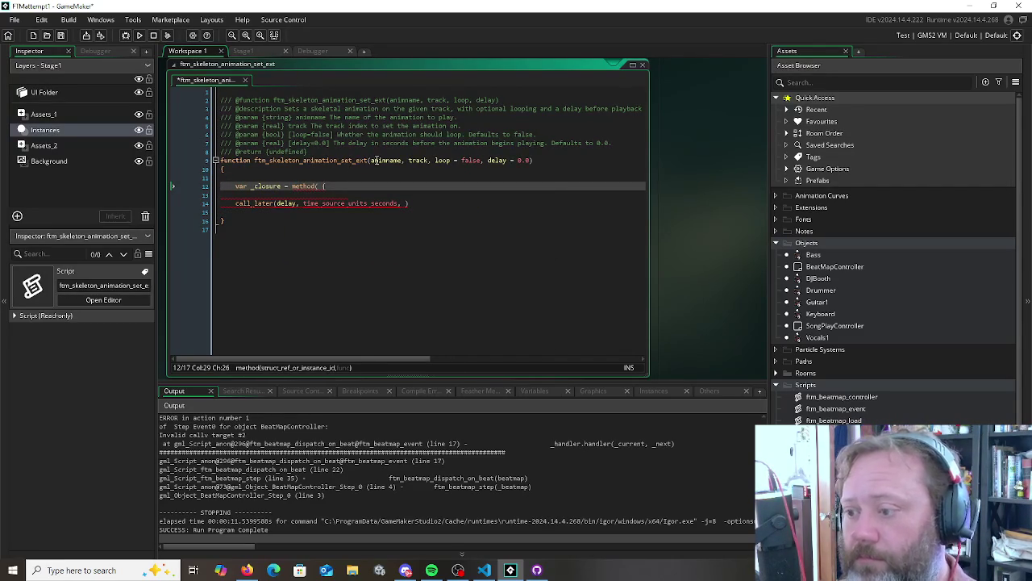
pyautogui.click(375, 160)
pyautogui.click(348, 187)
pyautogui.write('animname')
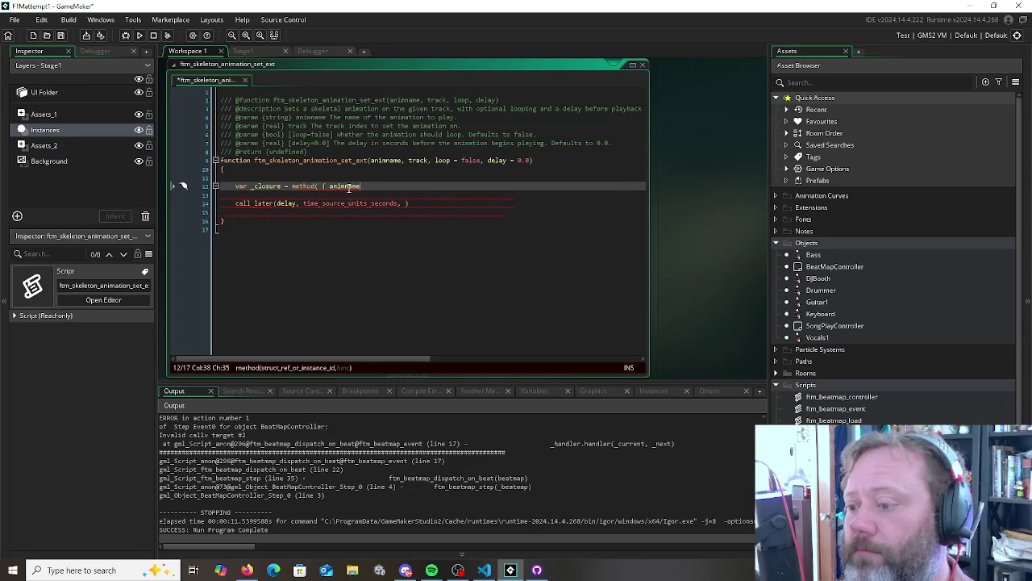
pyautogui.write(' : ani')
pyautogui.press('Return')
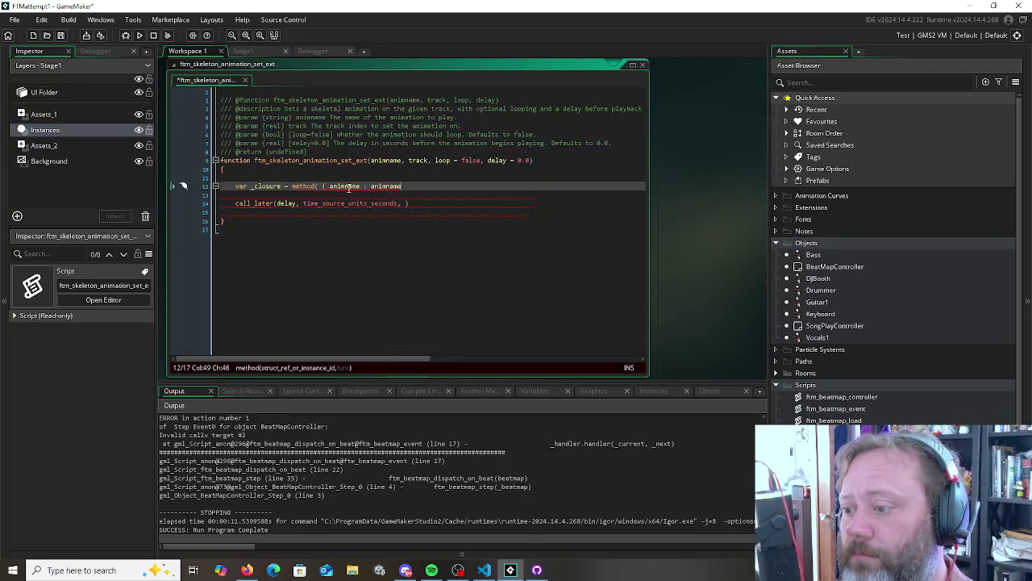
pyautogui.write(', track :')
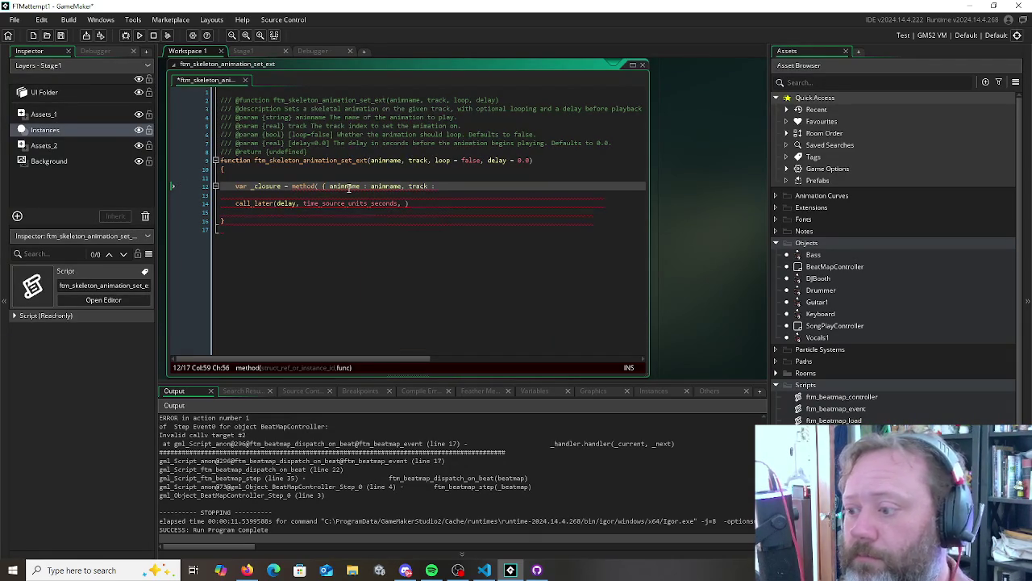
pyautogui.write(' track, loop')
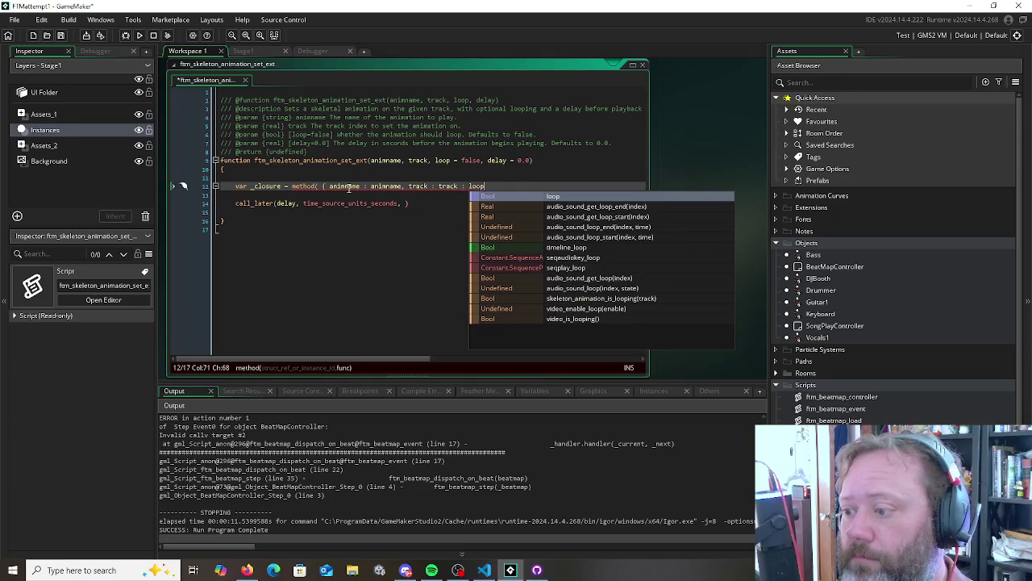
pyautogui.press('BackSpace')
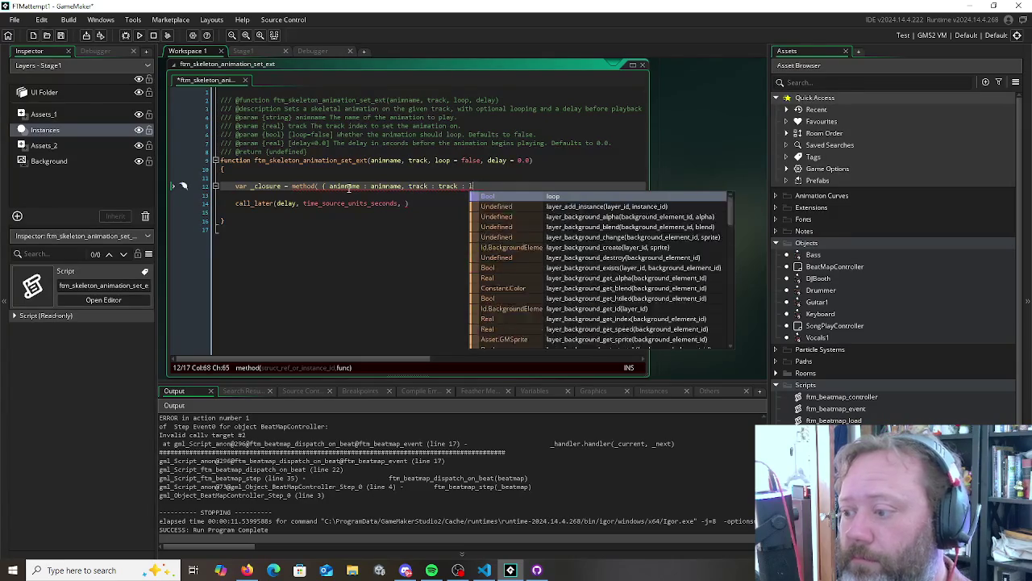
pyautogui.write(', loop ')
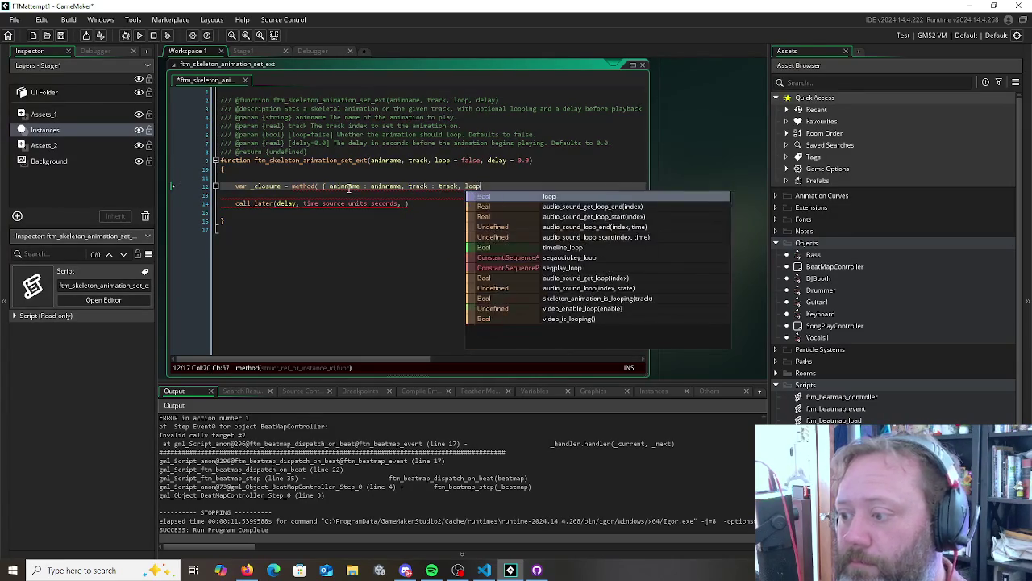
pyautogui.write(':')
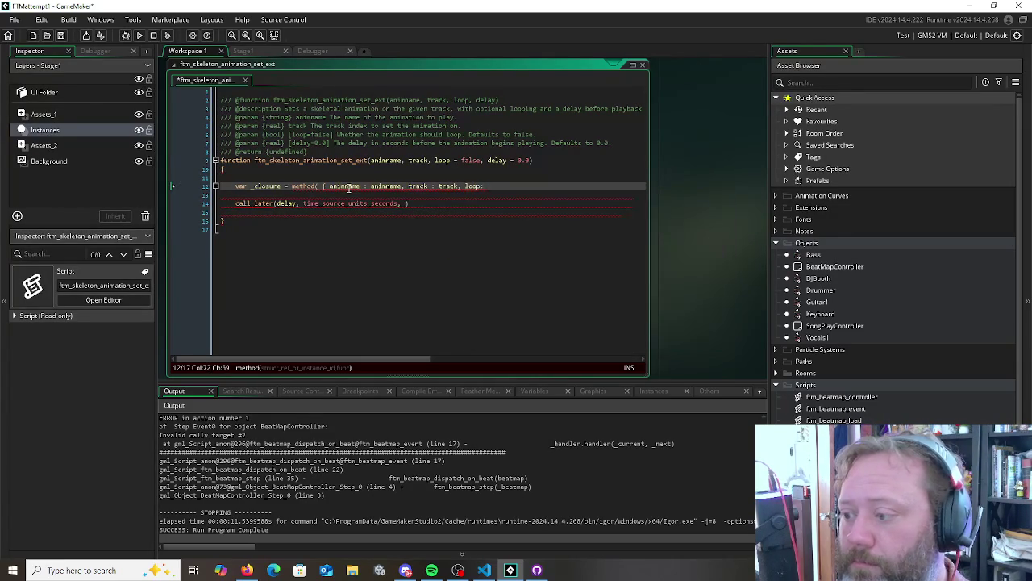
pyautogui.write(' loop')
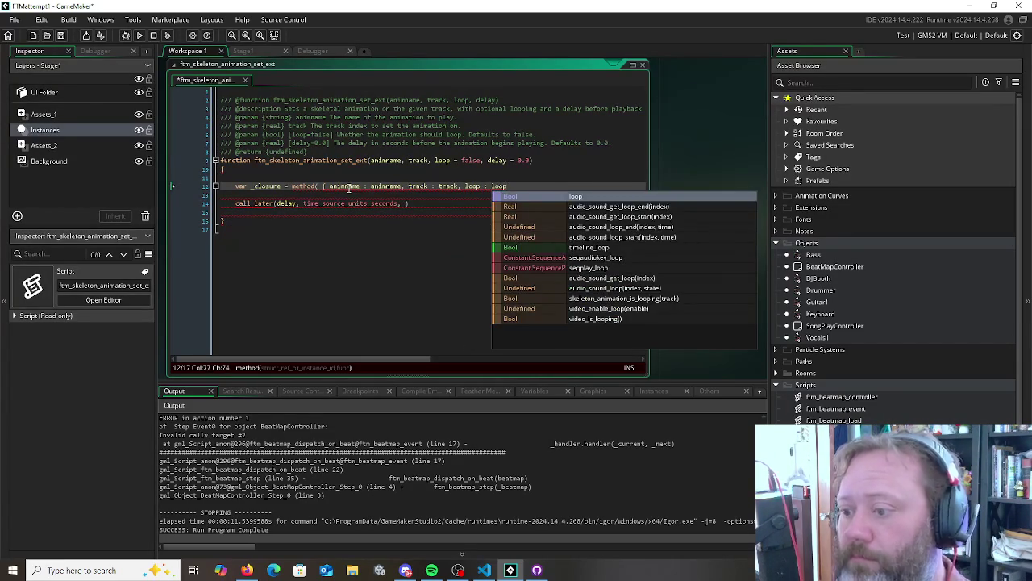
pyautogui.press('Escape')
# Give the method an empty function() body and close the method call
pyautogui.write(' }, function(')
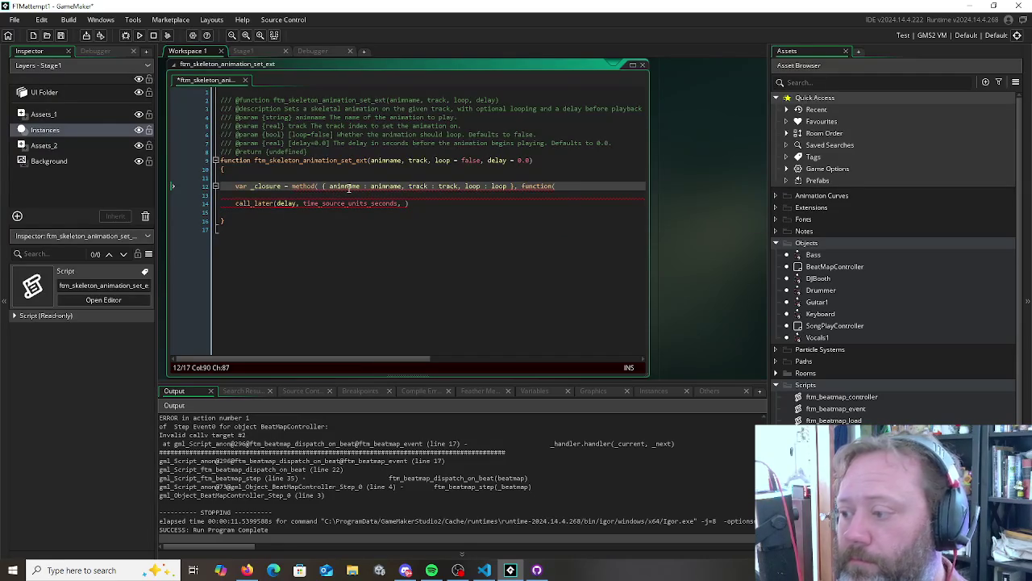
pyautogui.write(') {')
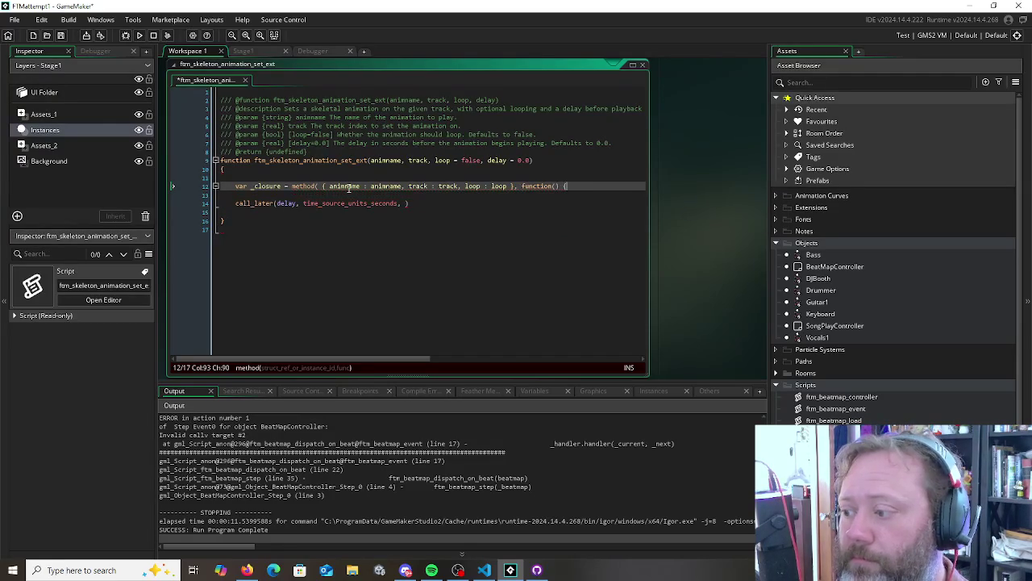
pyautogui.press('Return')
pyautogui.write(')')
pyautogui.press('Down')
pyautogui.press('Down')
pyautogui.press('End')
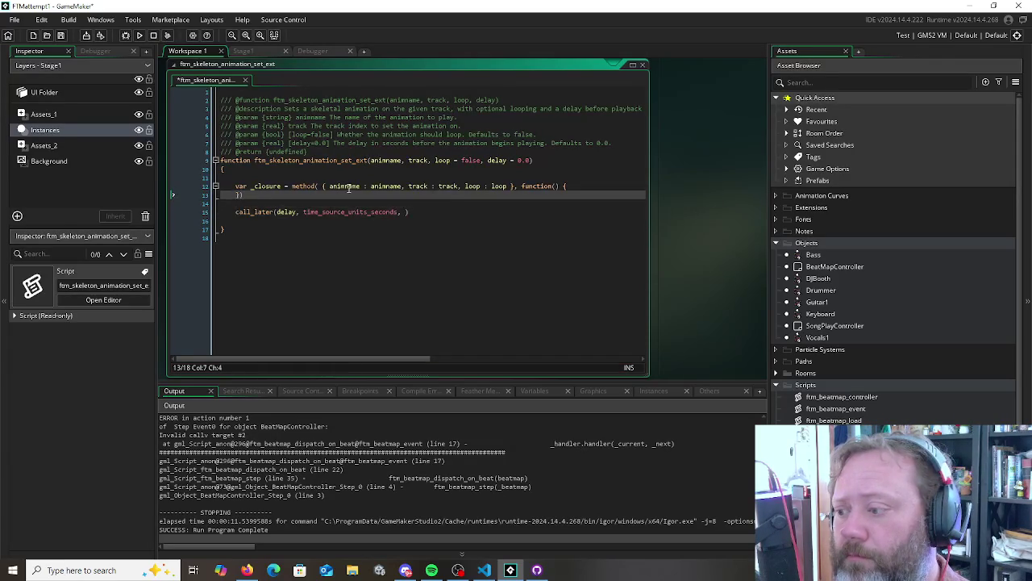
pyautogui.press('Down')
pyautogui.press('Up')
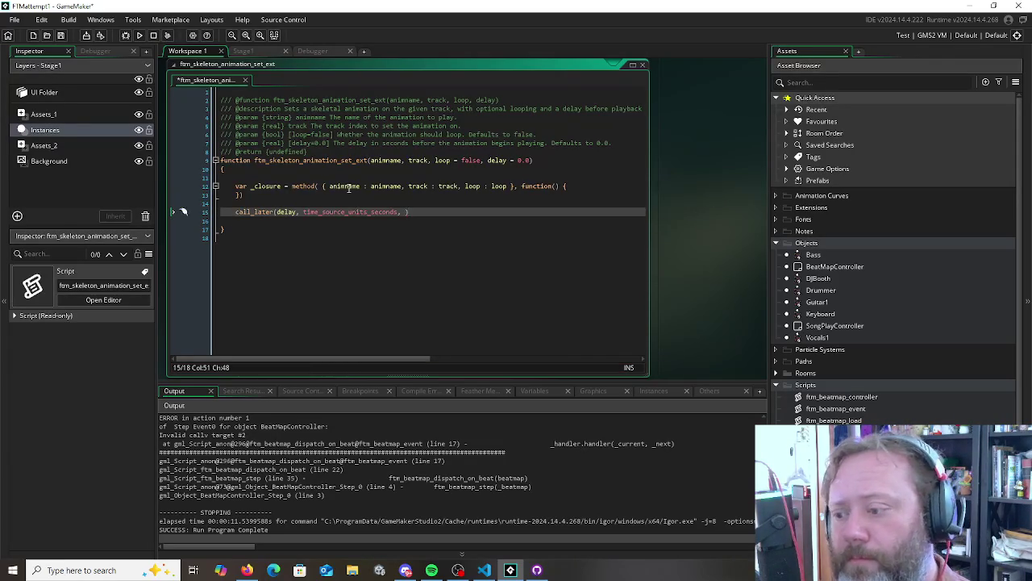
# Discard an unwanted var _enc line and add a blank line inside the function body
pyautogui.click(307, 178)
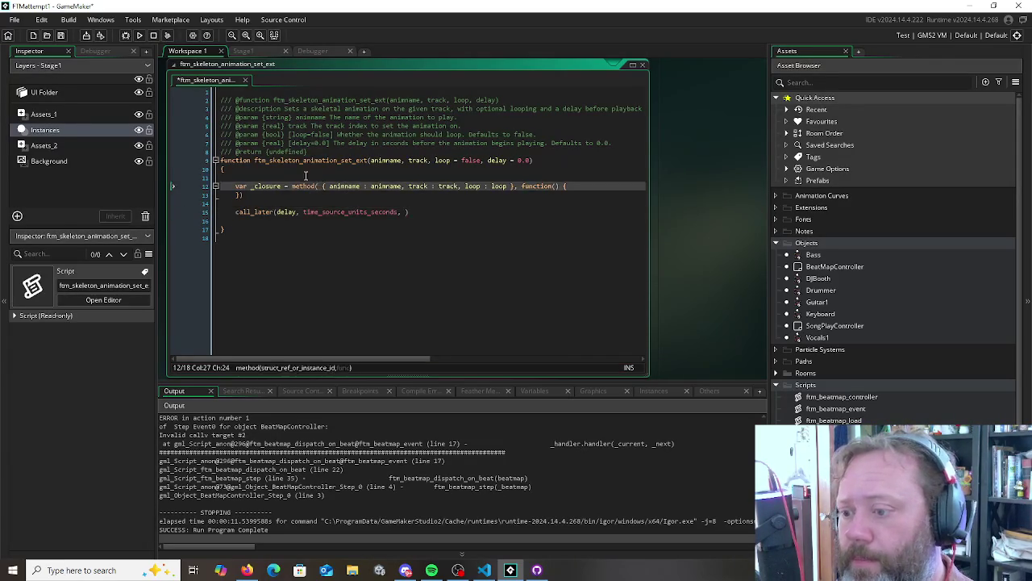
pyautogui.press('Return')
pyautogui.write('var _enc')
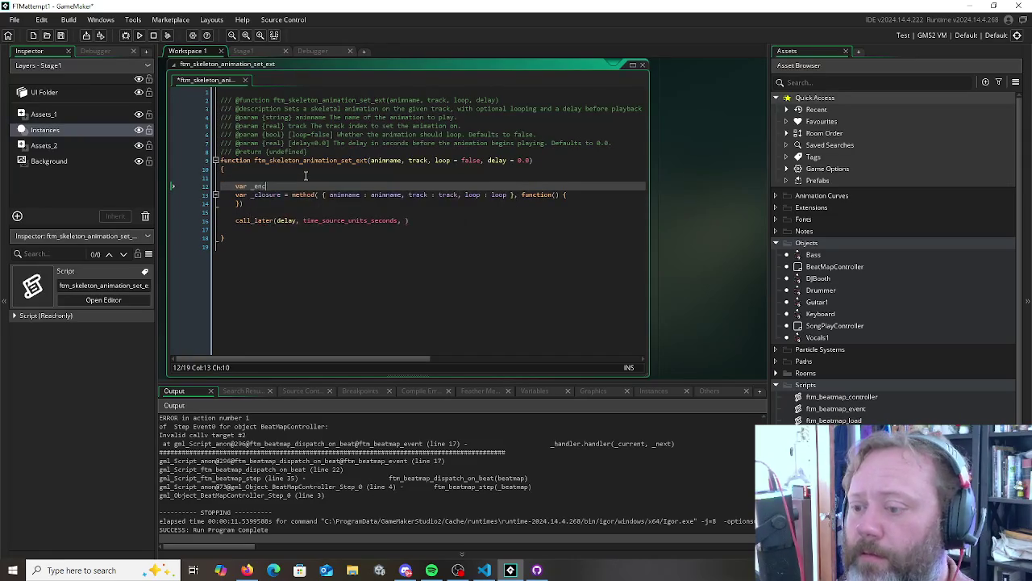
pyautogui.press('BackSpace')
pyautogui.press('BackSpace')
pyautogui.press('BackSpace')
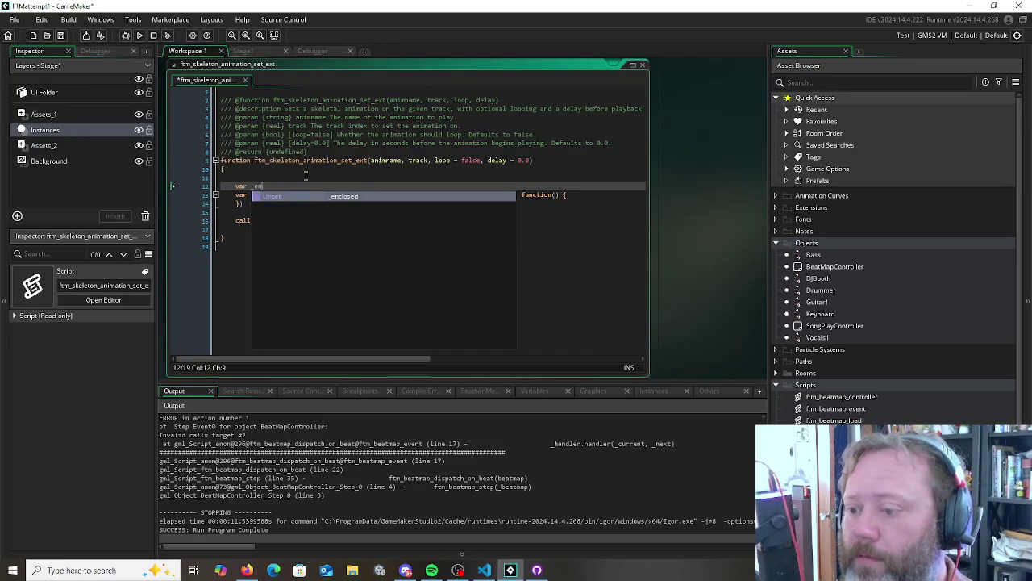
pyautogui.press('BackSpace')
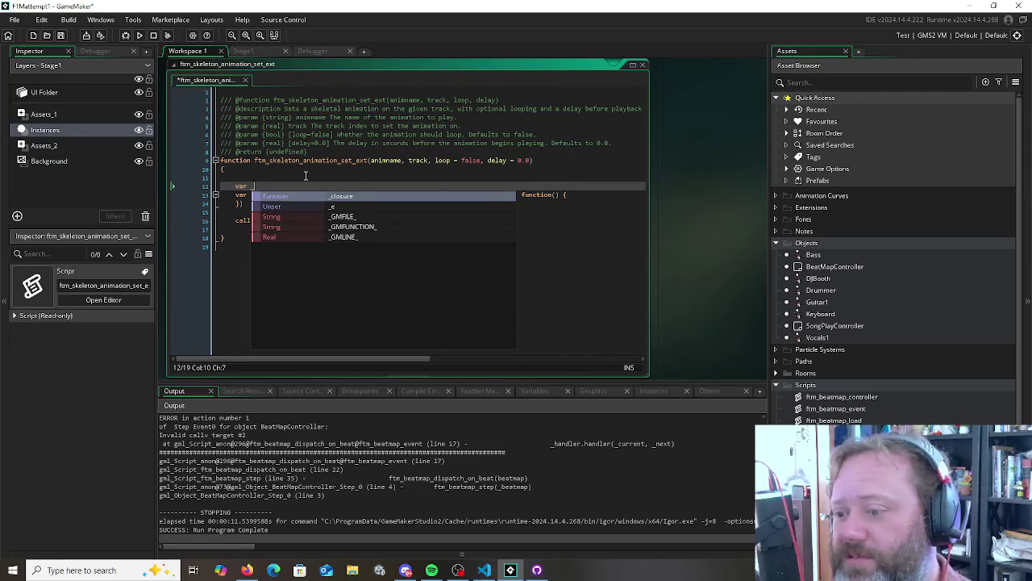
pyautogui.press('BackSpace')
pyautogui.press('BackSpace')
pyautogui.press('BackSpace')
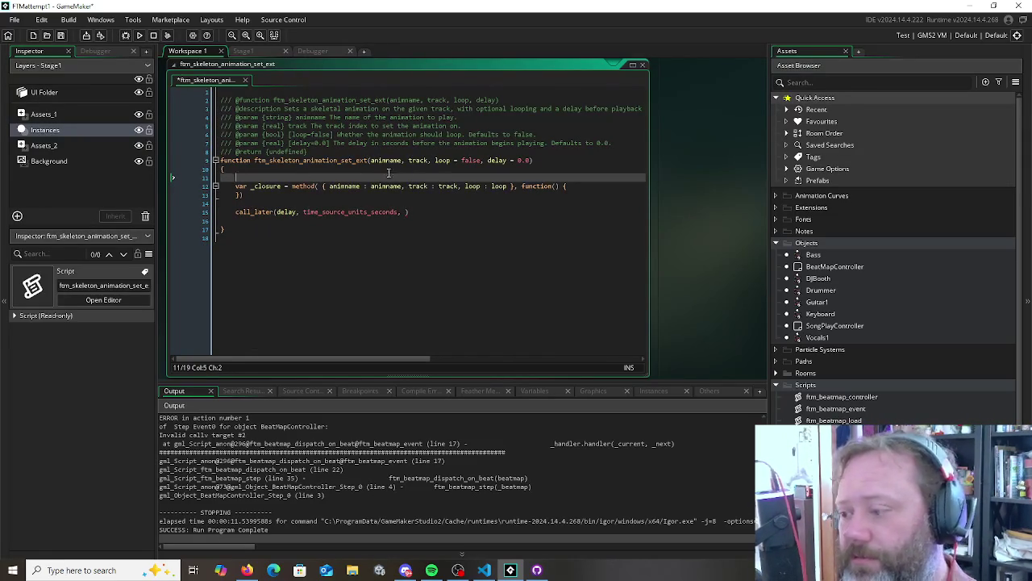
pyautogui.click(381, 208)
pyautogui.click(594, 184)
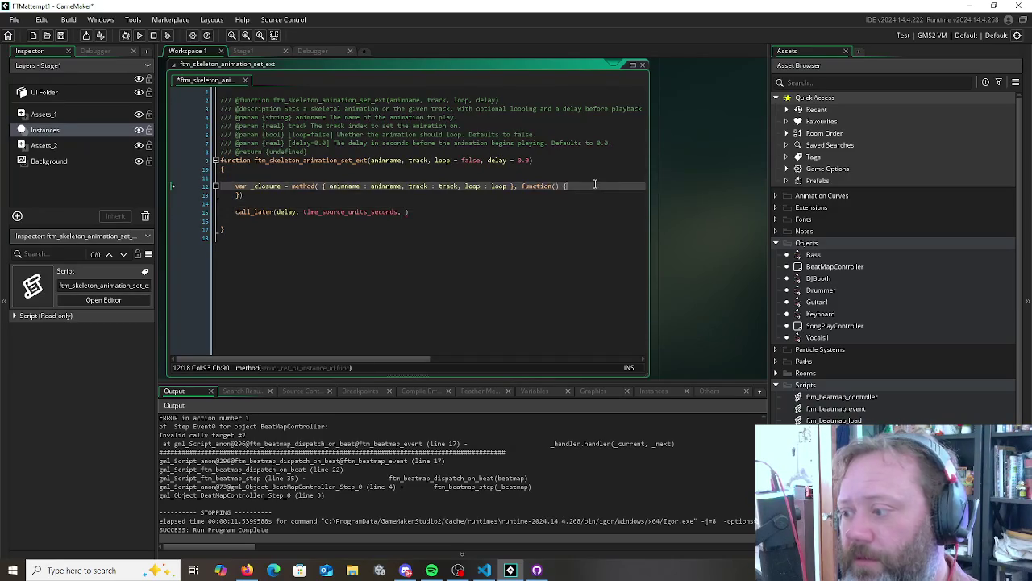
pyautogui.press('Return')
pyautogui.press('Down')
pyautogui.press('Down')
pyautogui.press('Down')
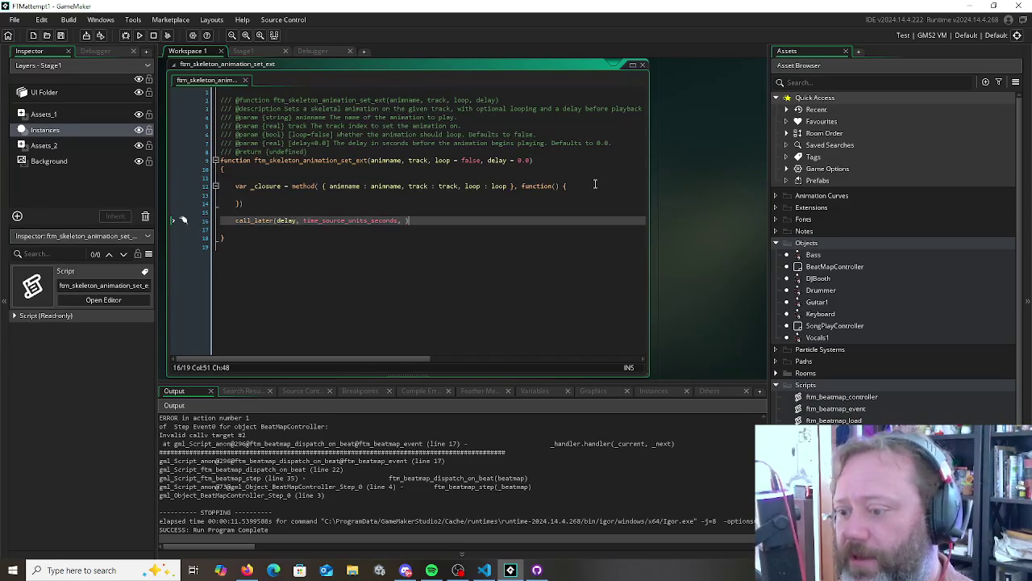
# Paste _closure as the last argument of call_later
pyautogui.doubleClick(268, 186)
pyautogui.hotkey('ctrl', 'c')
pyautogui.click(405, 220)
pyautogui.hotkey('ctrl', 'v')
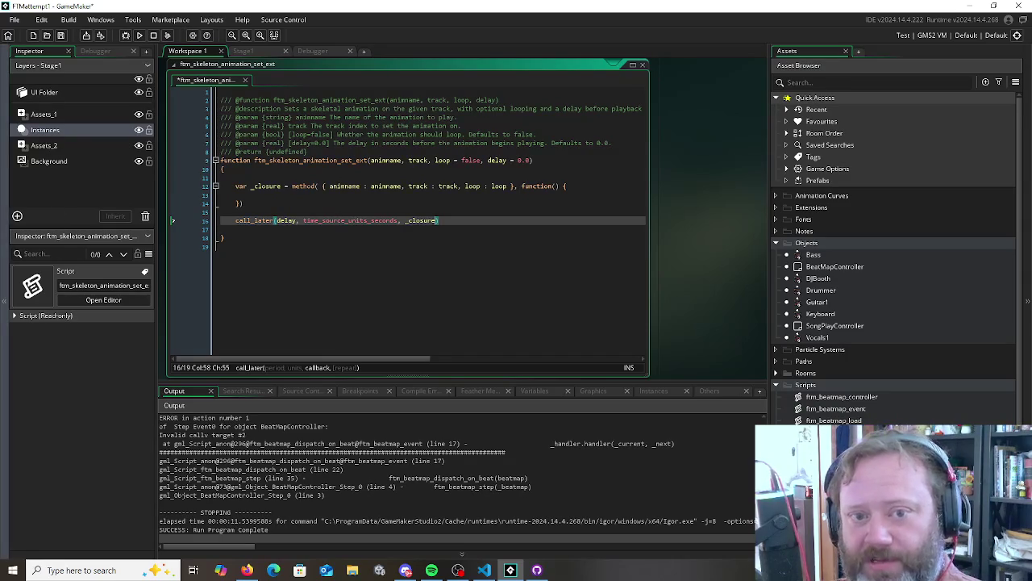
pyautogui.click(247, 570)
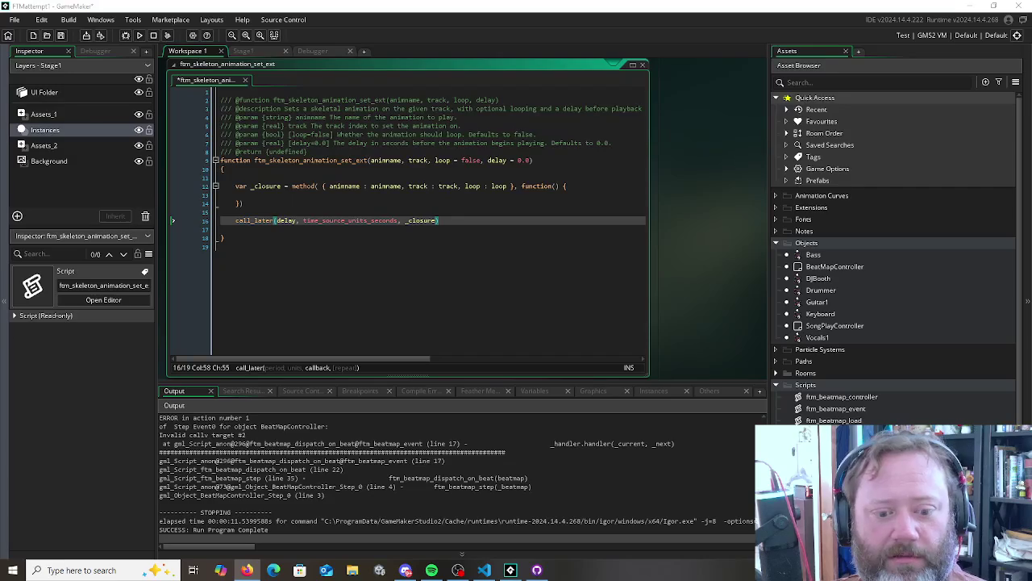
pyautogui.click(275, 219)
pyautogui.click(339, 220)
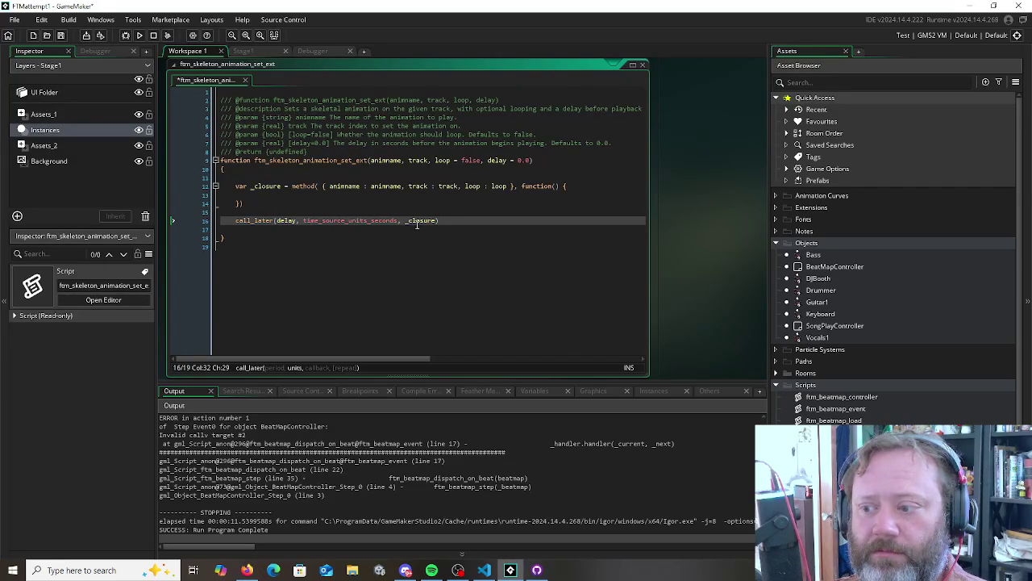
pyautogui.click(353, 196)
# Write skeleton_animation_set_ext(animname, track, loop) inside the closure's function body
pyautogui.write('skeleton_animation_set')
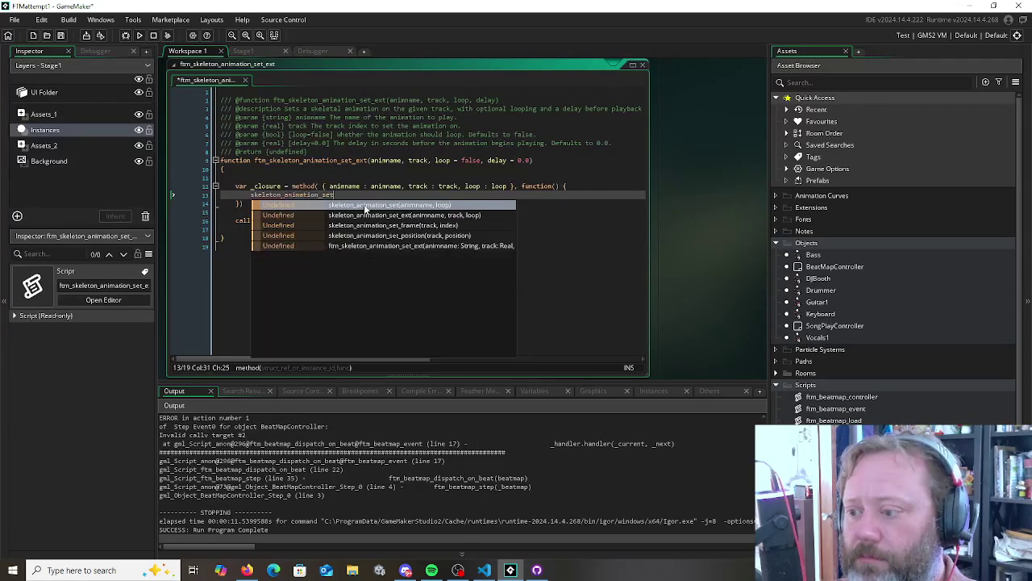
pyautogui.write('_e')
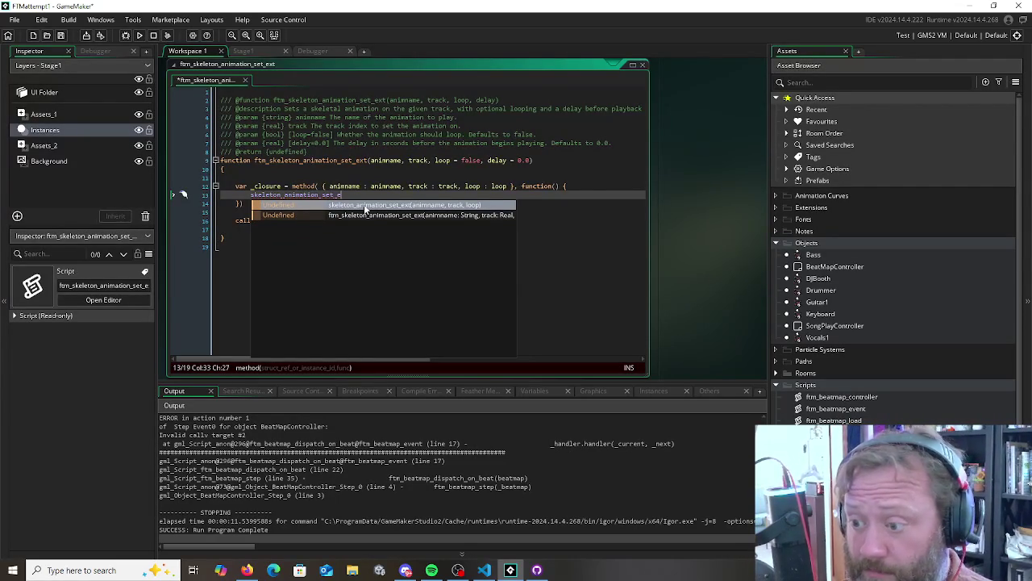
pyautogui.press('Return')
pyautogui.write('a')
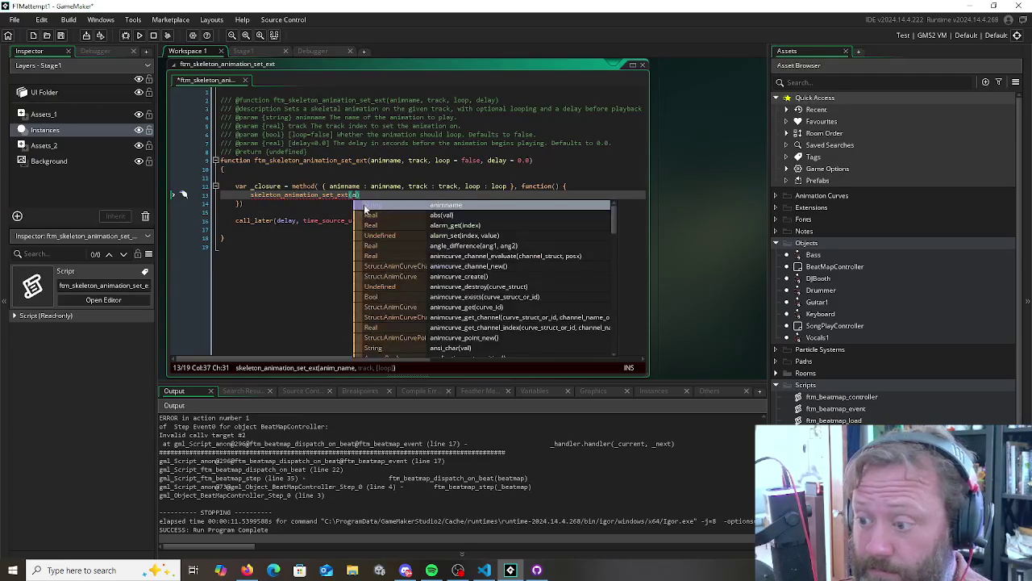
pyautogui.press('Return')
pyautogui.write(', track, ')
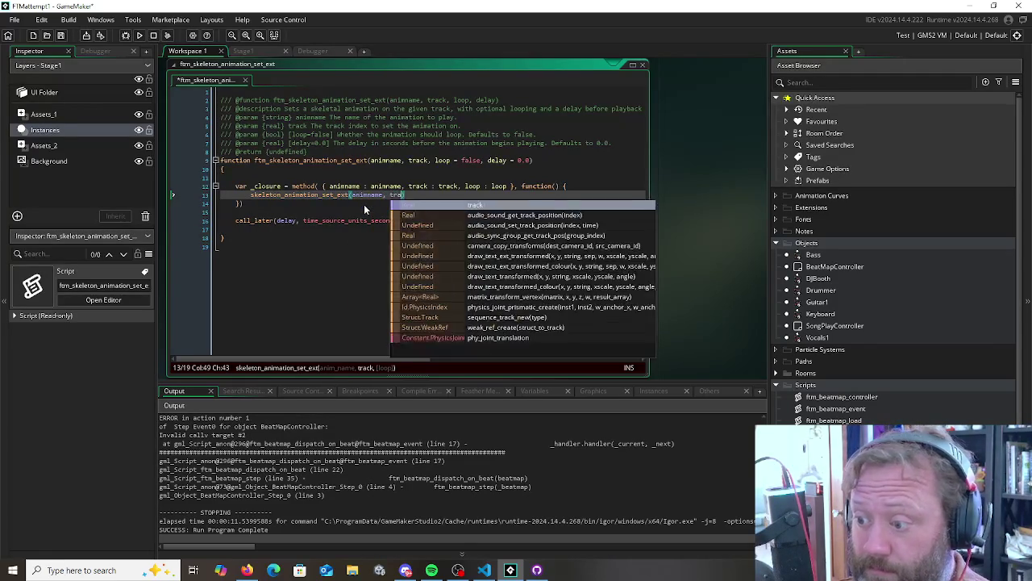
pyautogui.write('loop)')
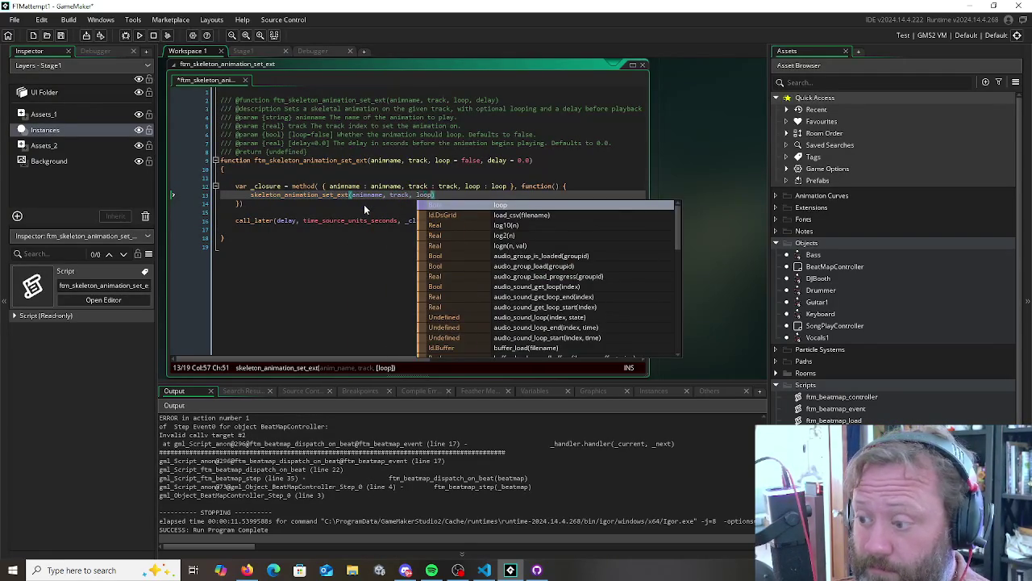
pyautogui.click(364, 209)
pyautogui.press('Down')
pyautogui.press('Down')
pyautogui.press('Down')
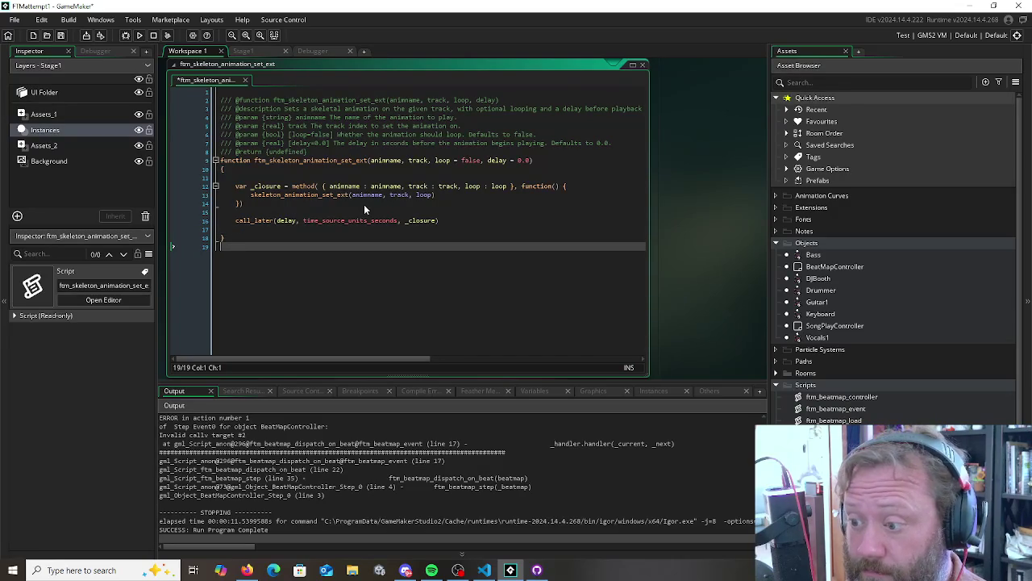
pyautogui.hotkey('alt', 'Tab')
pyautogui.hotkey('alt', 'Tab')
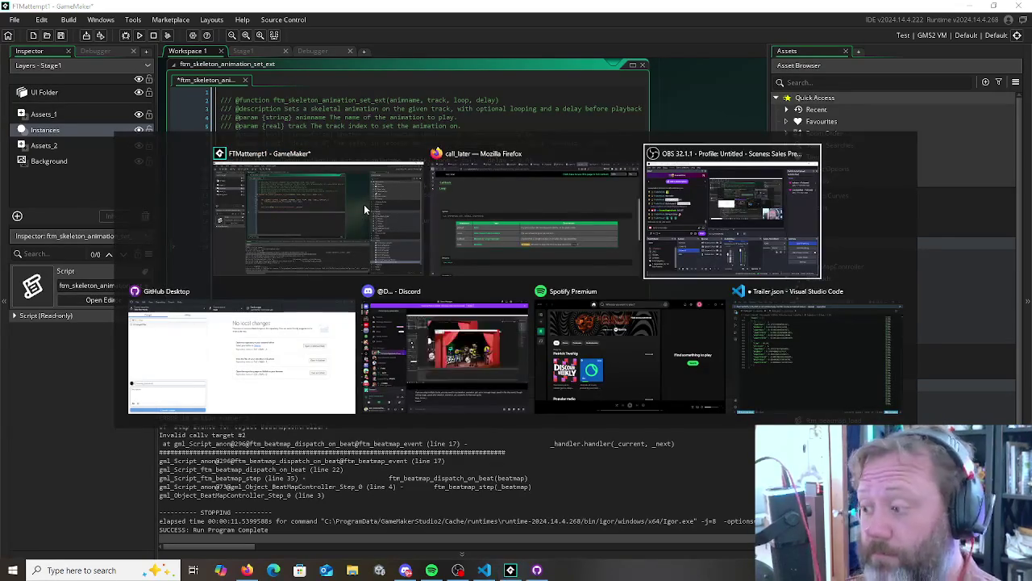
# Remove the stray indent on line 11 and save the ftm_skeleton_animation_set_ext script
pyautogui.press('Escape')
pyautogui.press('Down')
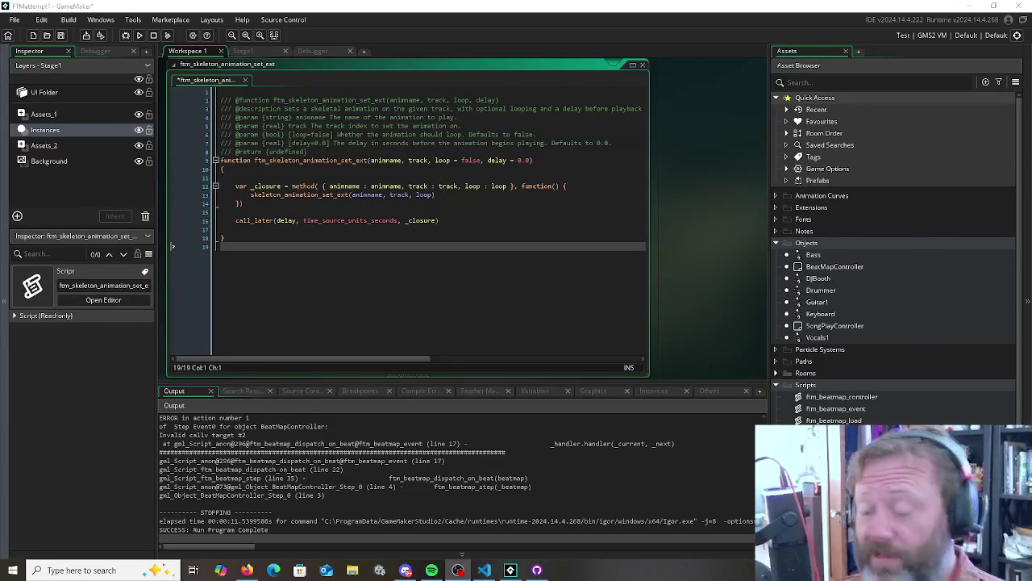
pyautogui.hotkey('alt', 'Tab')
pyautogui.hotkey('alt', 'Tab')
pyautogui.press('Left')
pyautogui.press('Left')
pyautogui.press('Left')
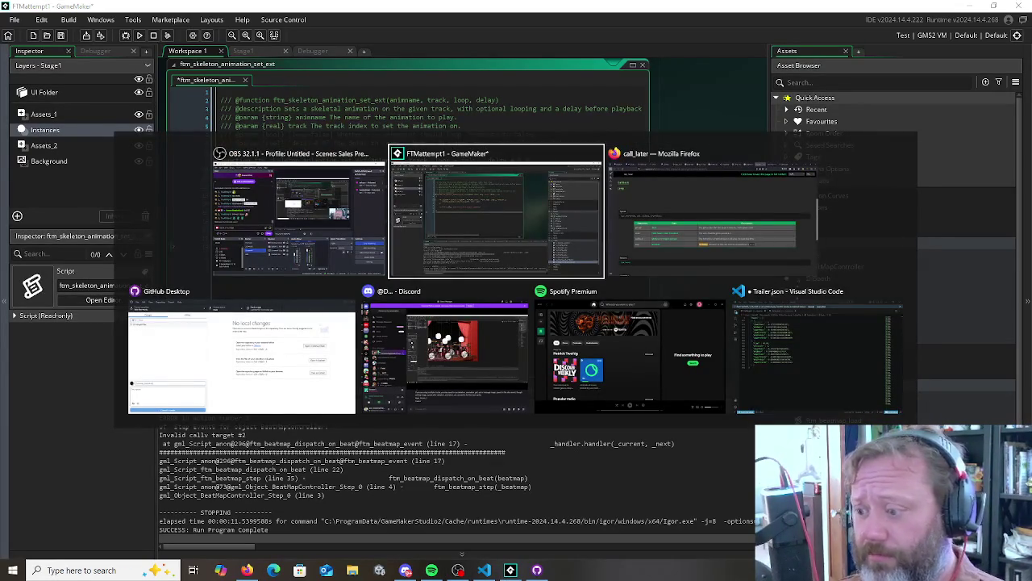
pyautogui.press('Right')
pyautogui.press('Right')
pyautogui.press('Down')
pyautogui.press('Right')
pyautogui.press('Escape')
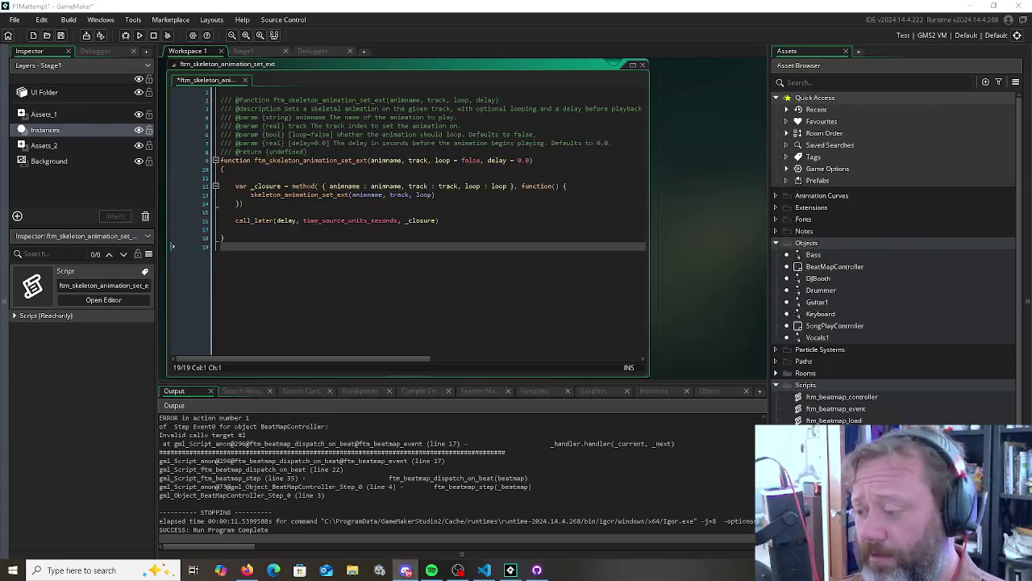
pyautogui.click(303, 235)
pyautogui.click(299, 229)
pyautogui.hotkey('ctrl', 's')
pyautogui.click(276, 213)
pyautogui.click(286, 178)
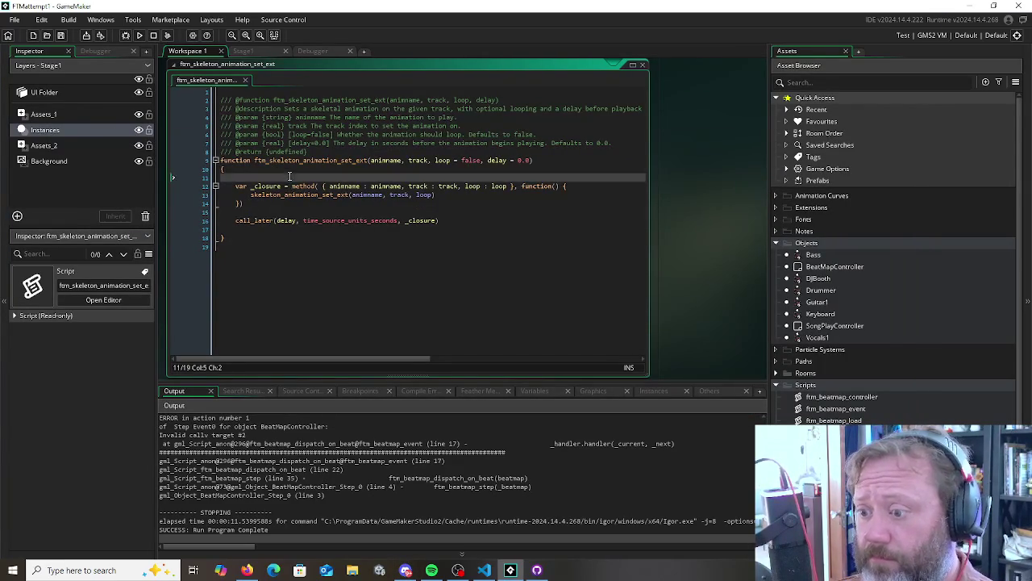
pyautogui.press('BackSpace')
pyautogui.hotkey('ctrl', 's')
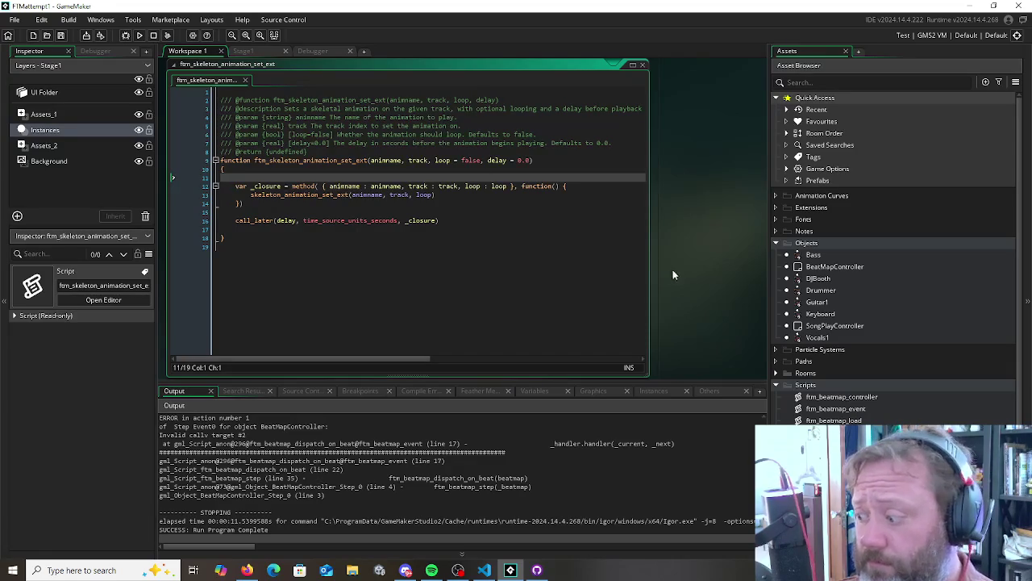
# Open the Bass object from the Asset Browser and go to its Bass_Strum_1 Create-code line
pyautogui.scroll(-3, 671, 226)
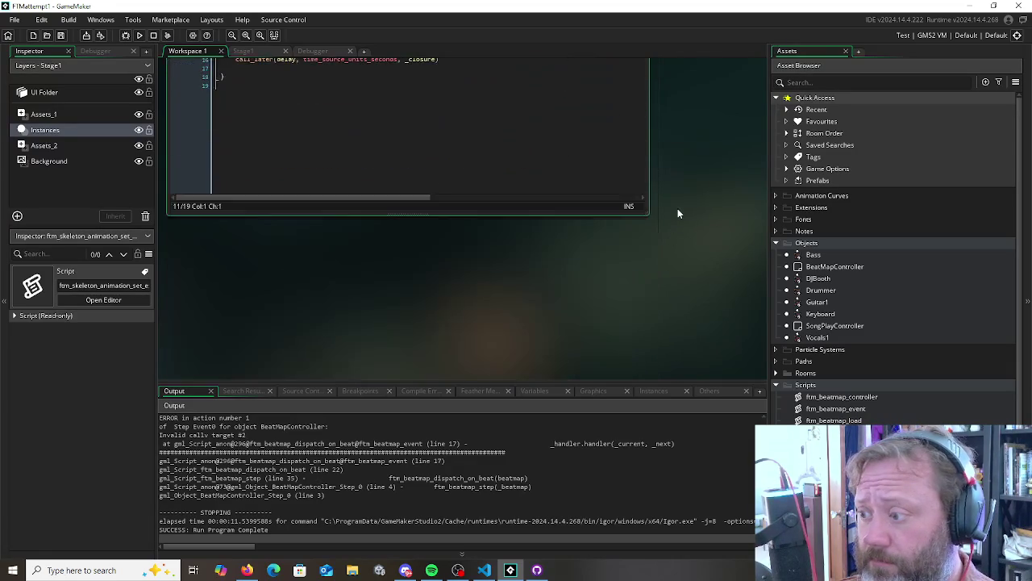
pyautogui.keyDown('ctrl'); pyautogui.scroll(-2, 669, 208); pyautogui.keyUp('ctrl')
pyautogui.keyDown('ctrl'); pyautogui.scroll(-2, 670, 209); pyautogui.keyUp('ctrl')
pyautogui.keyDown('ctrl'); pyautogui.scroll(4, 661, 205); pyautogui.keyUp('ctrl')
pyautogui.rightClick(821, 387)
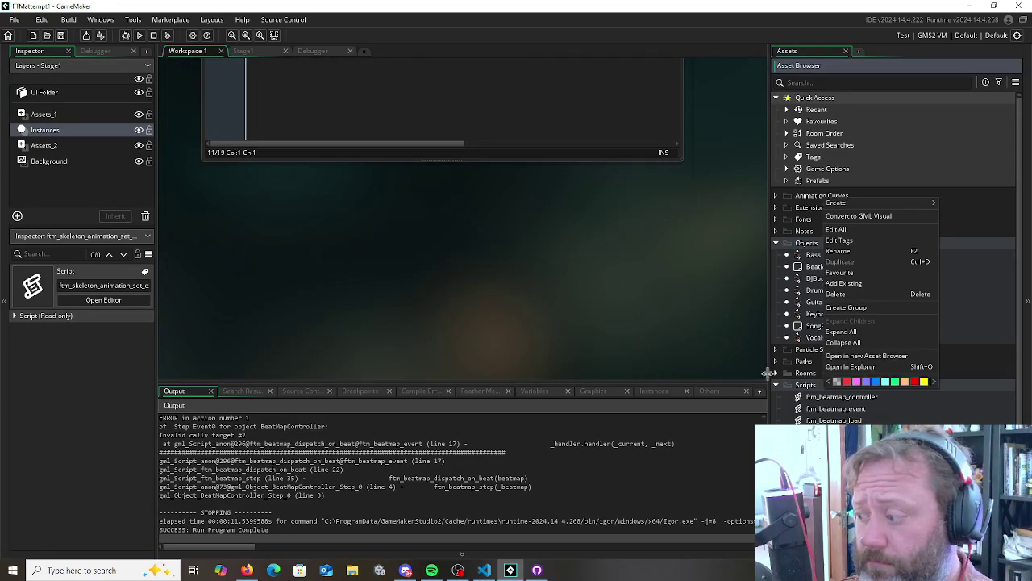
pyautogui.doubleClick(806, 254)
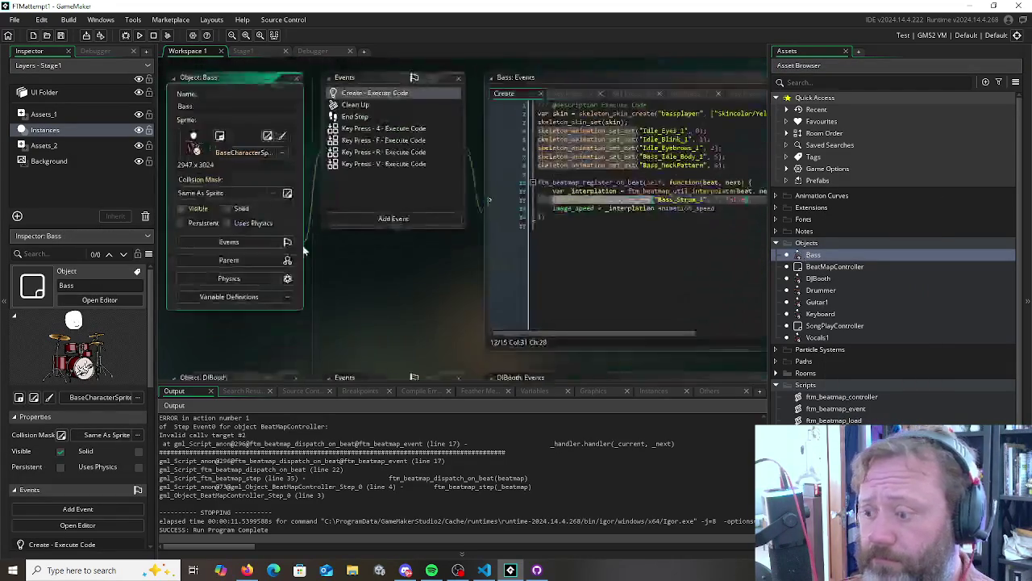
pyautogui.click(669, 251)
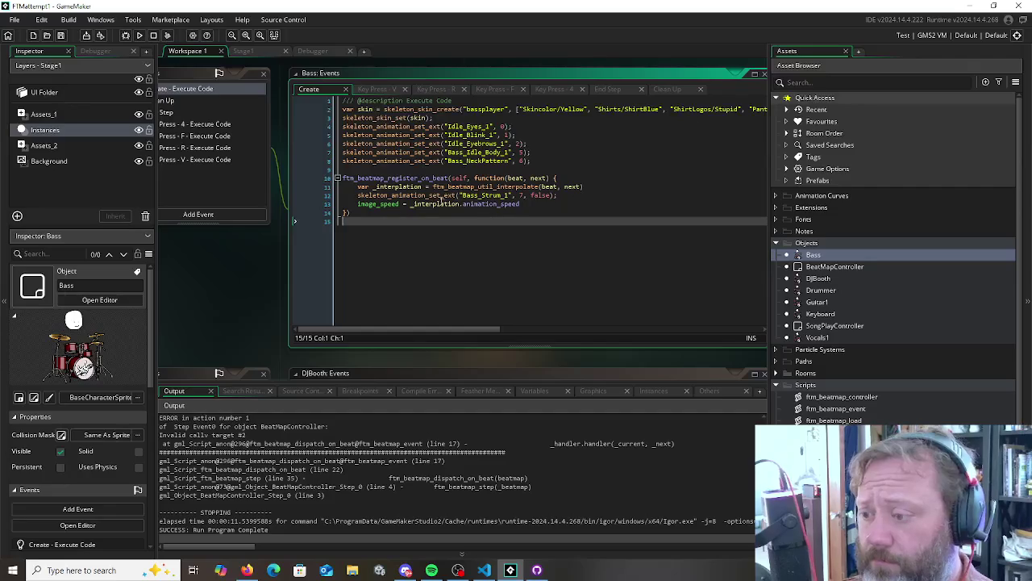
pyautogui.click(369, 195)
# Switch Bass_Strum_1 to ftm_skeleton_animation_set_ext with _interpolation.half_beat_delay, then debug-run the game
pyautogui.write('ftm_')
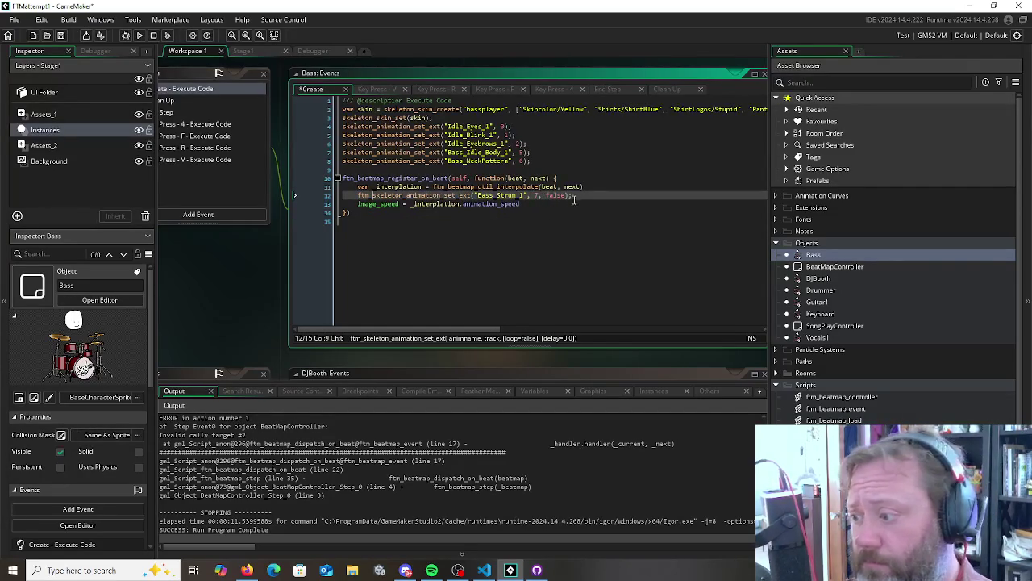
pyautogui.click(562, 196)
pyautogui.write(', _')
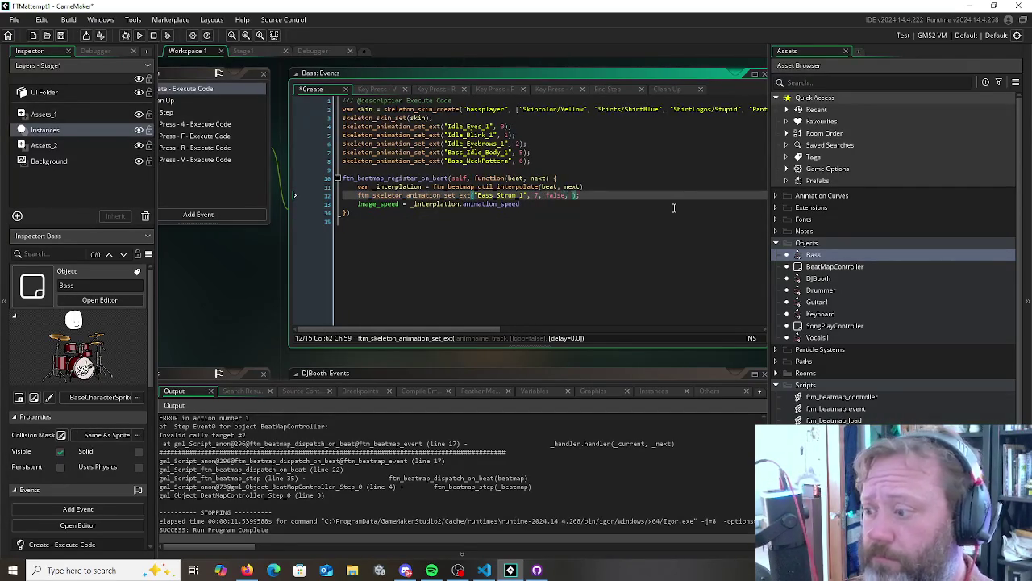
pyautogui.press('Return')
pyautogui.write('.')
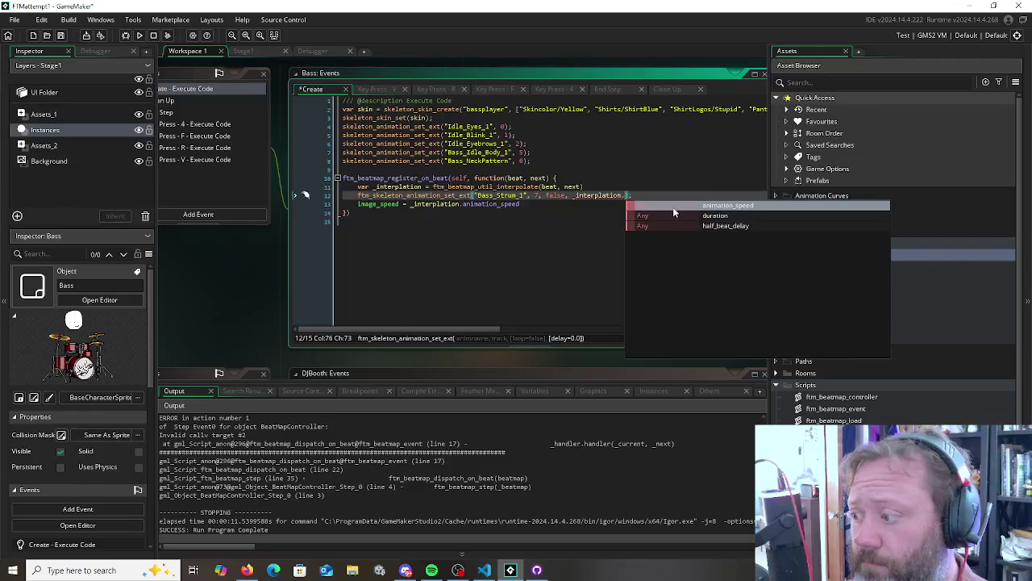
pyautogui.press('Down')
pyautogui.press('Down')
pyautogui.press('Return')
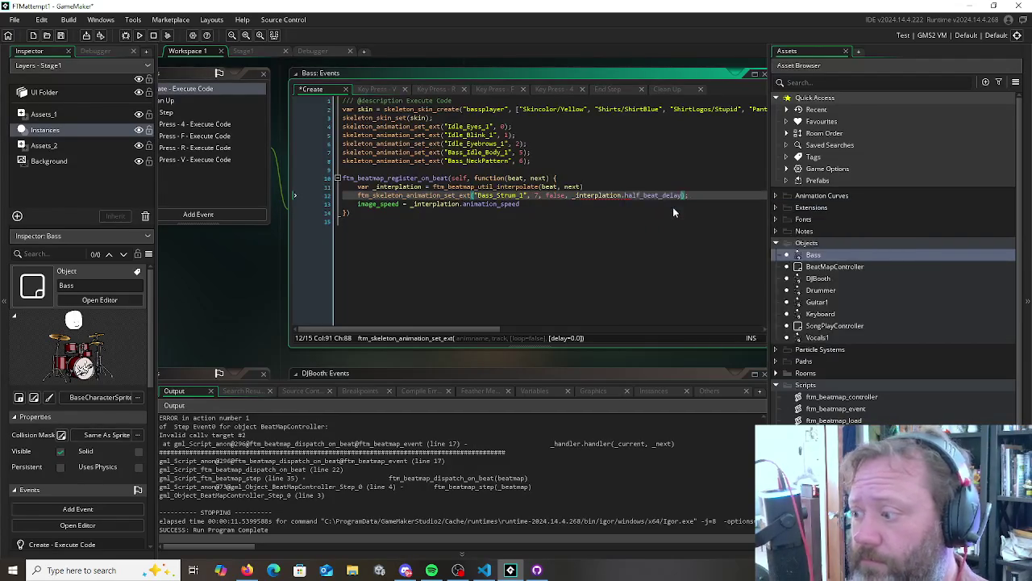
pyautogui.press('Down')
pyautogui.press('Down')
pyautogui.press('Down')
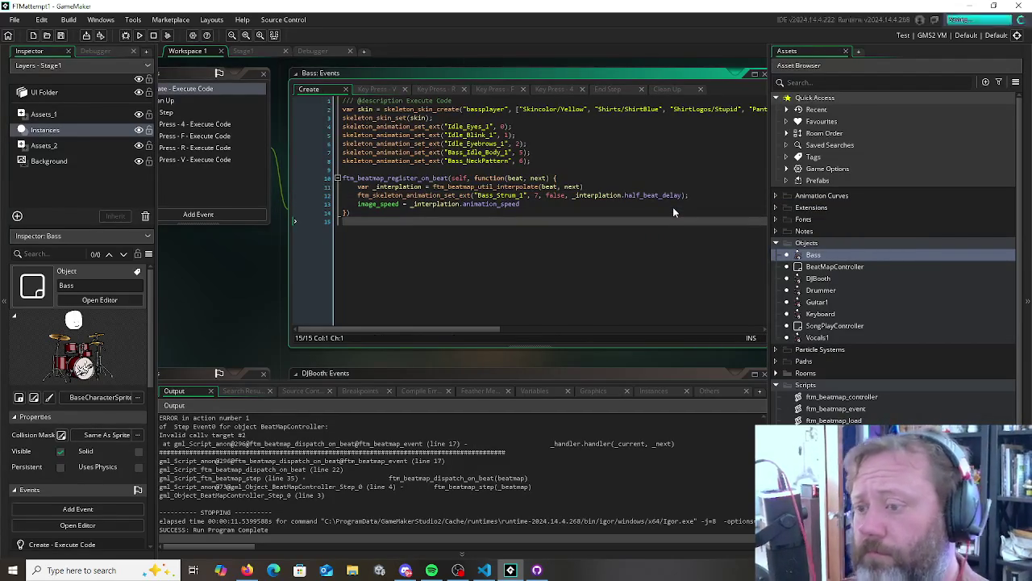
pyautogui.press('F6')
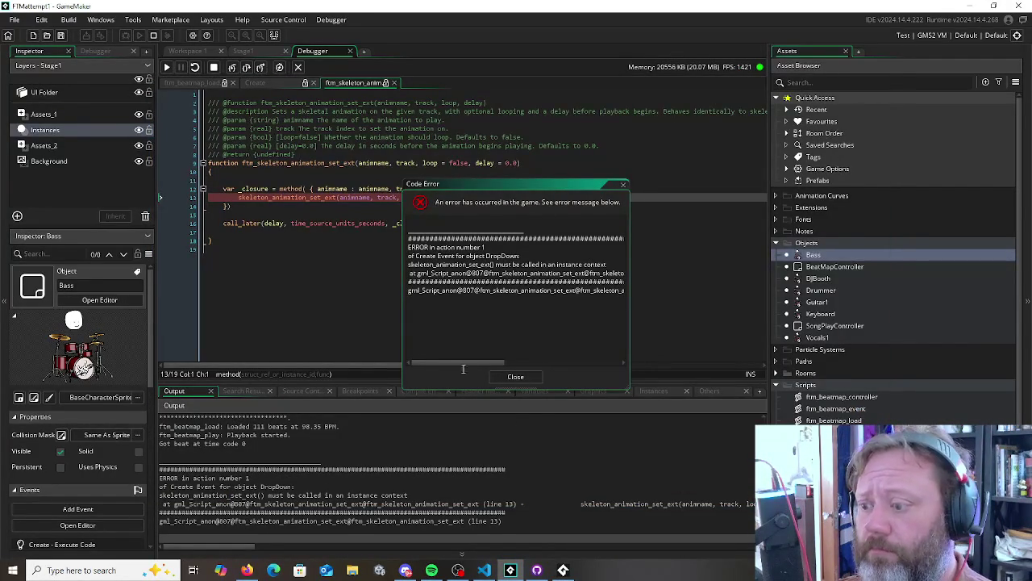
# Stop the game, close the Code Error dialog and inspect the function's parameters
pyautogui.hscroll(1, 475, 366)
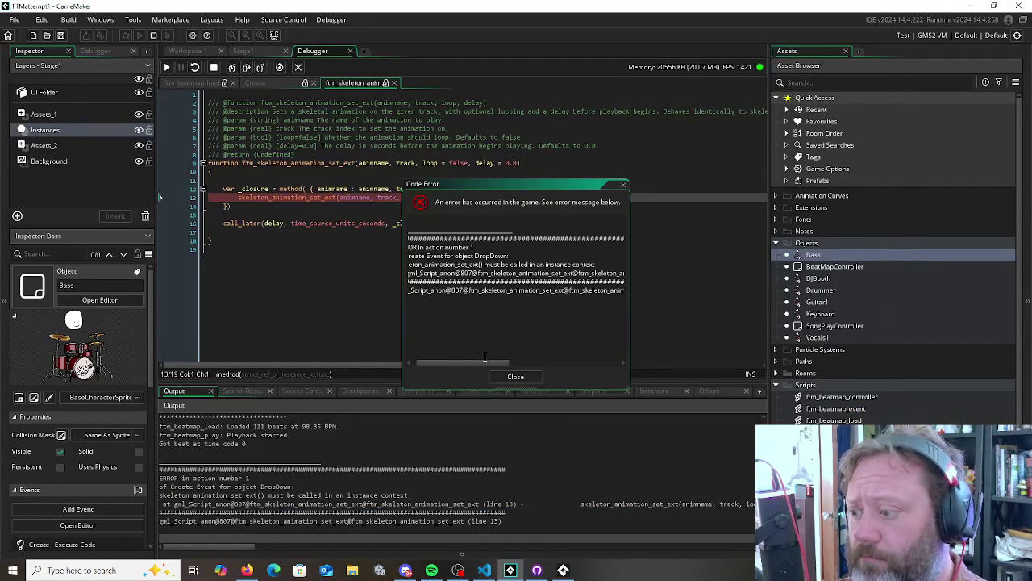
pyautogui.moveTo(483, 361)
pyautogui.mouseDown()
pyautogui.moveTo(516, 363)
pyautogui.moveTo(476, 363)
pyautogui.mouseUp()
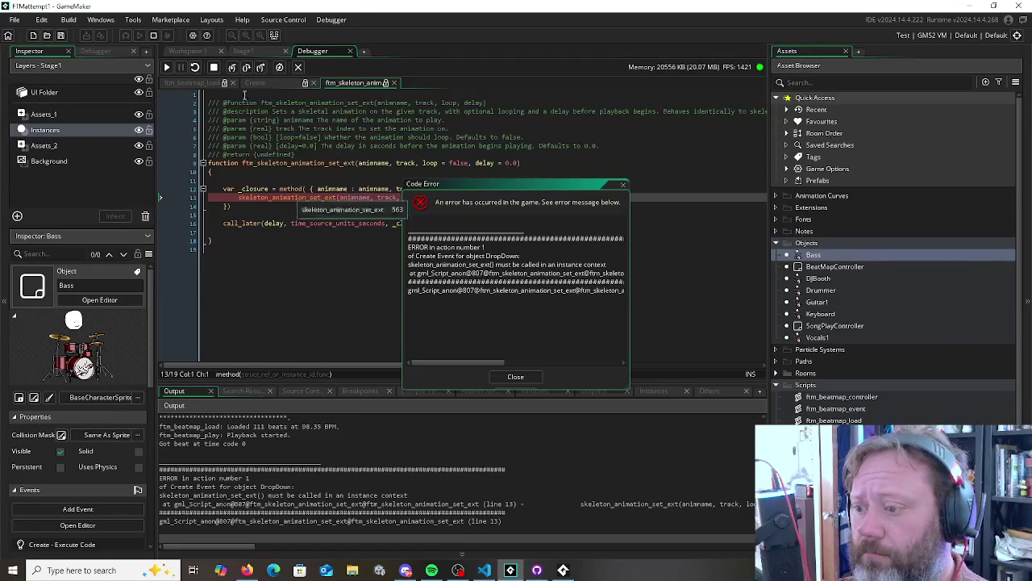
pyautogui.click(154, 36)
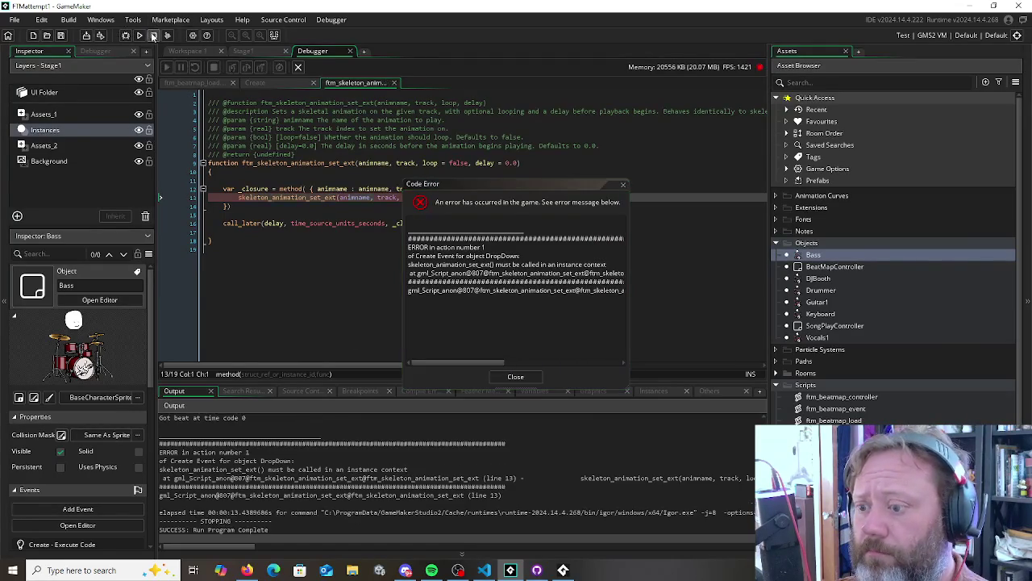
pyautogui.click(277, 216)
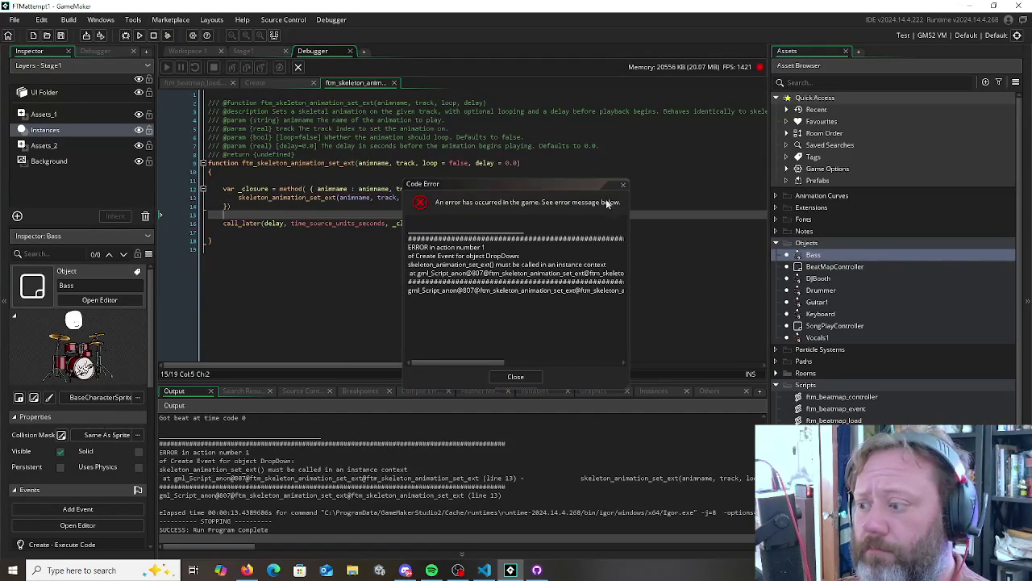
pyautogui.click(515, 376)
pyautogui.click(358, 164)
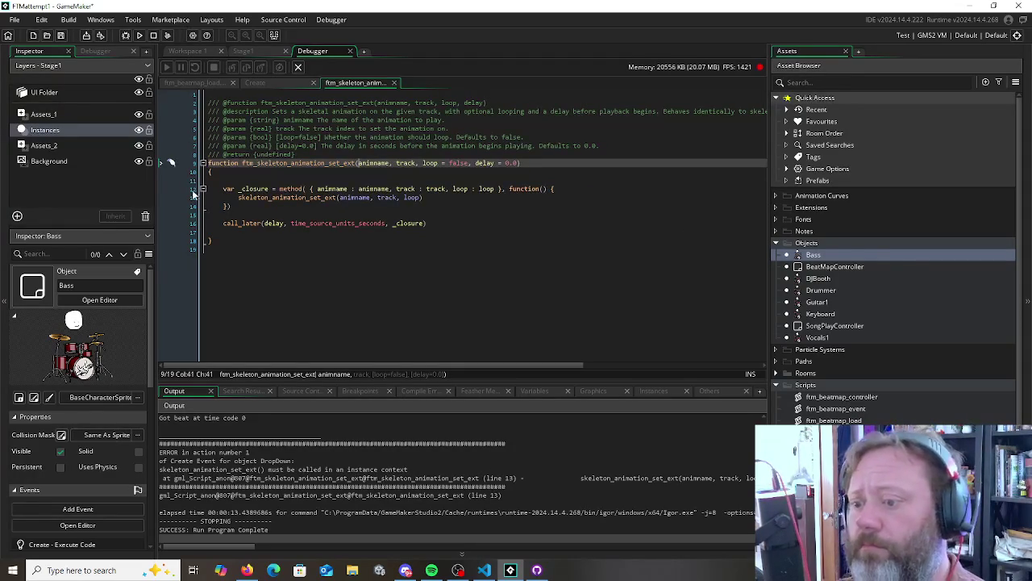
pyautogui.click(194, 225)
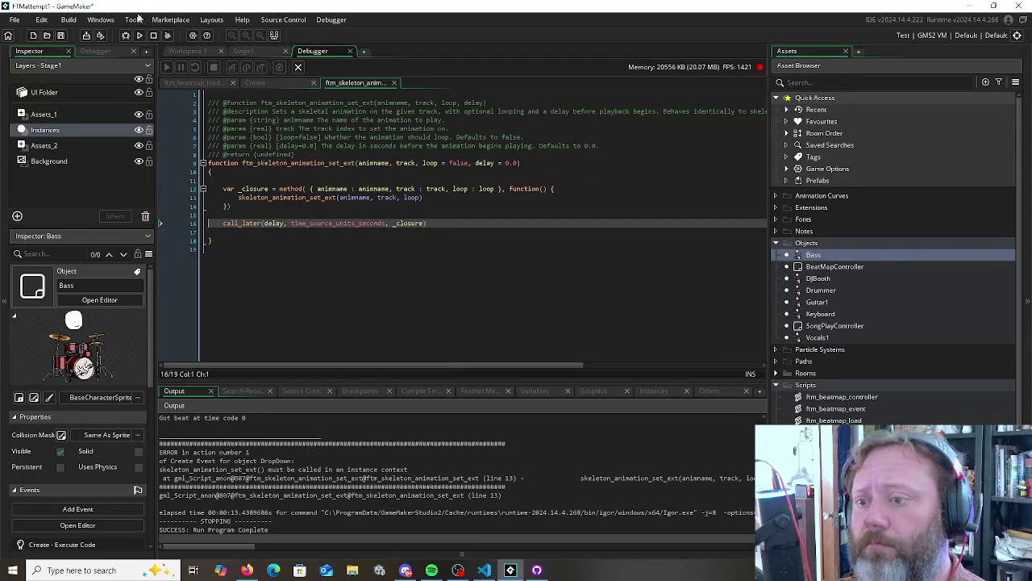
# Debug-run again, copy the instance-context error line, and close the error dialog
pyautogui.click(126, 36)
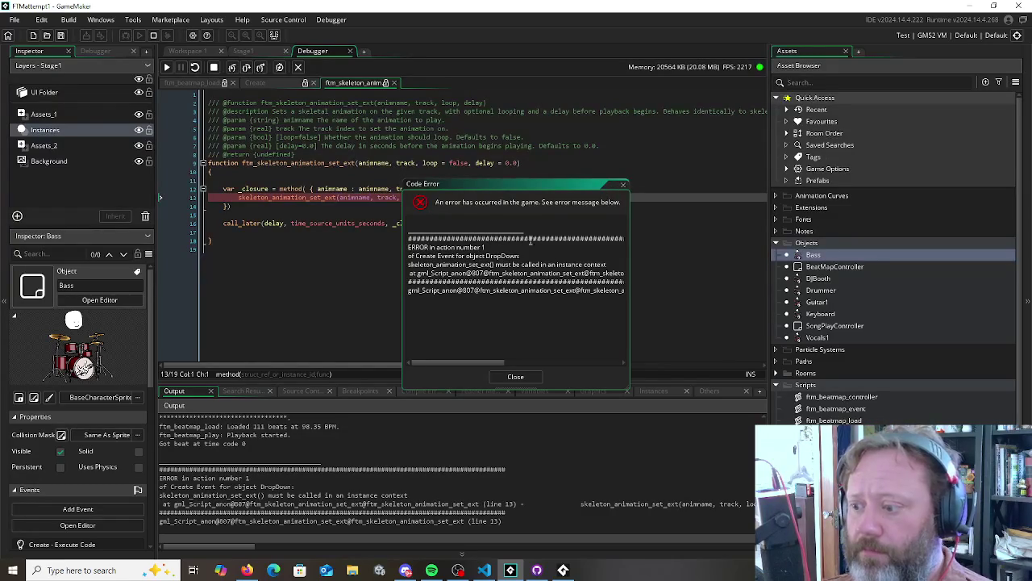
pyautogui.moveTo(492, 257); pyautogui.dragTo(492, 264)
pyautogui.click(492, 264)
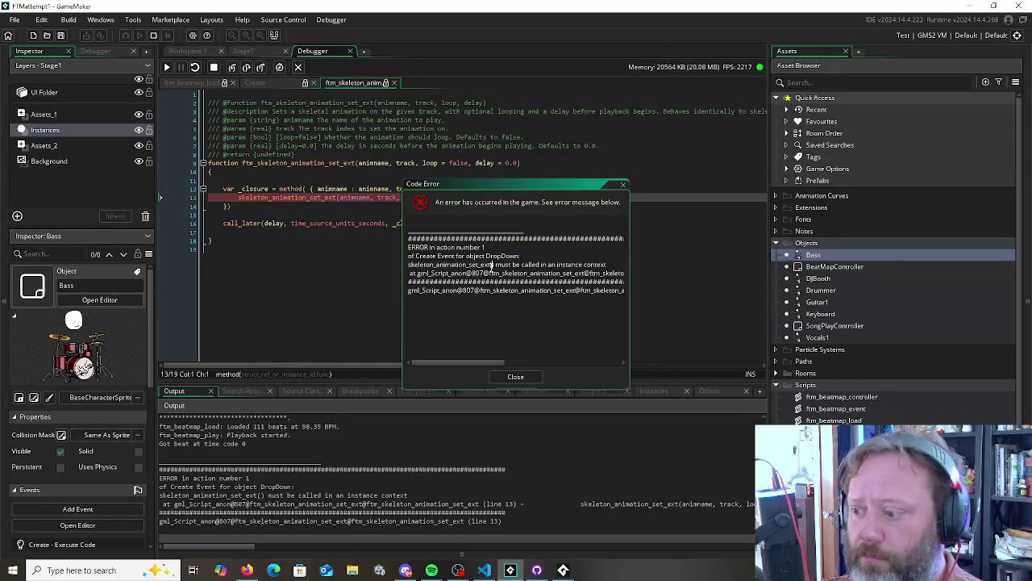
pyautogui.moveTo(612, 264); pyautogui.dragTo(387, 268)
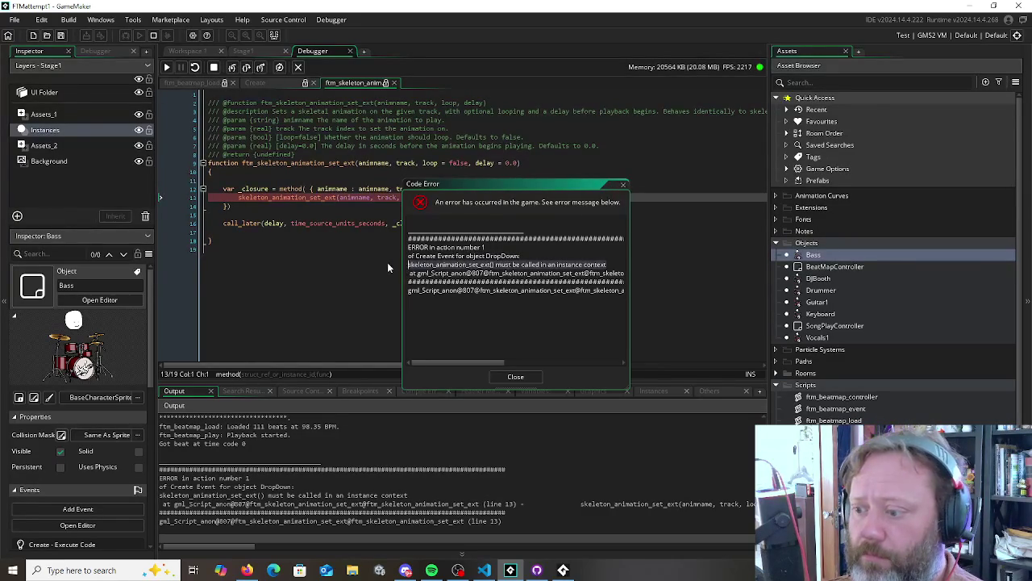
pyautogui.rightClick(436, 264)
pyautogui.click(483, 283)
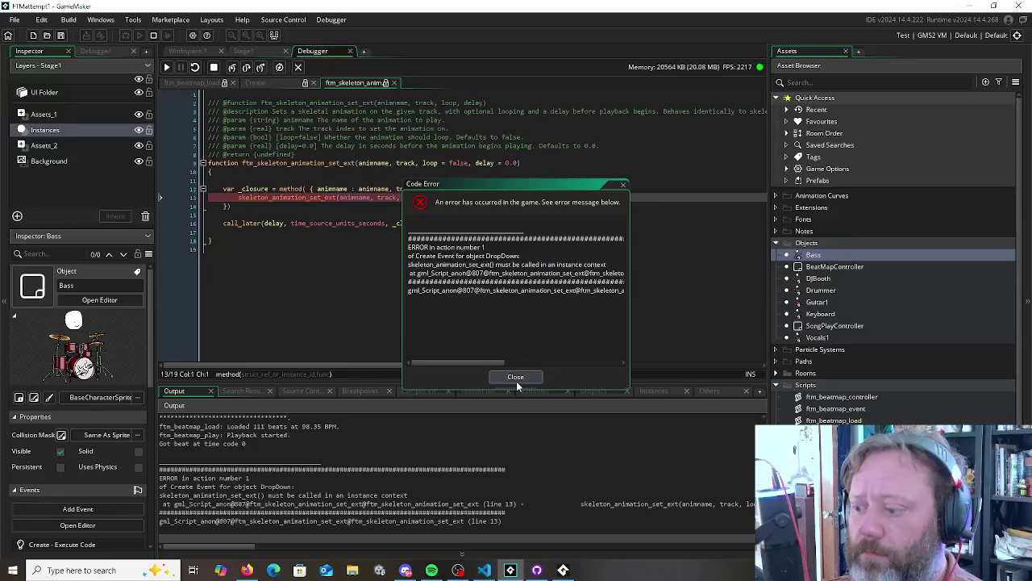
pyautogui.click(516, 377)
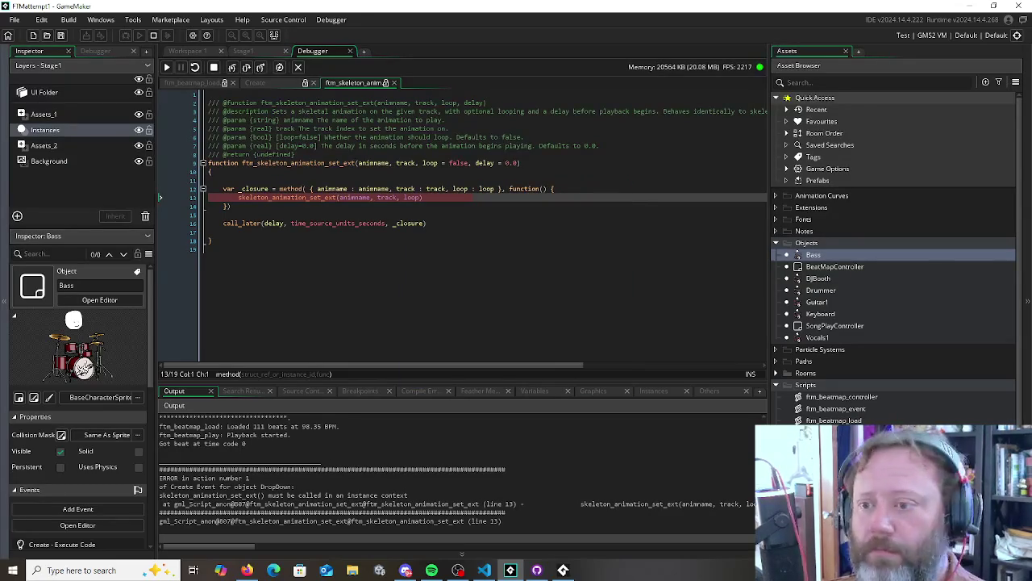
pyautogui.click(283, 119)
# End the debug session and review the ftm_skeleton_animation_set_ext function, finishing on empty line 11
pyautogui.click(153, 35)
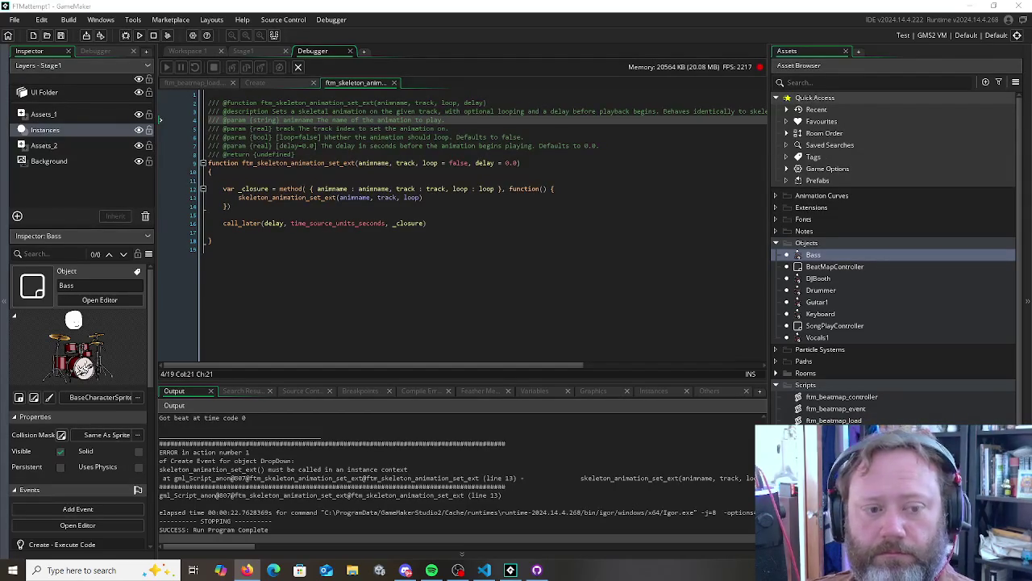
pyautogui.moveTo(318, 258); pyautogui.dragTo(155, 164)
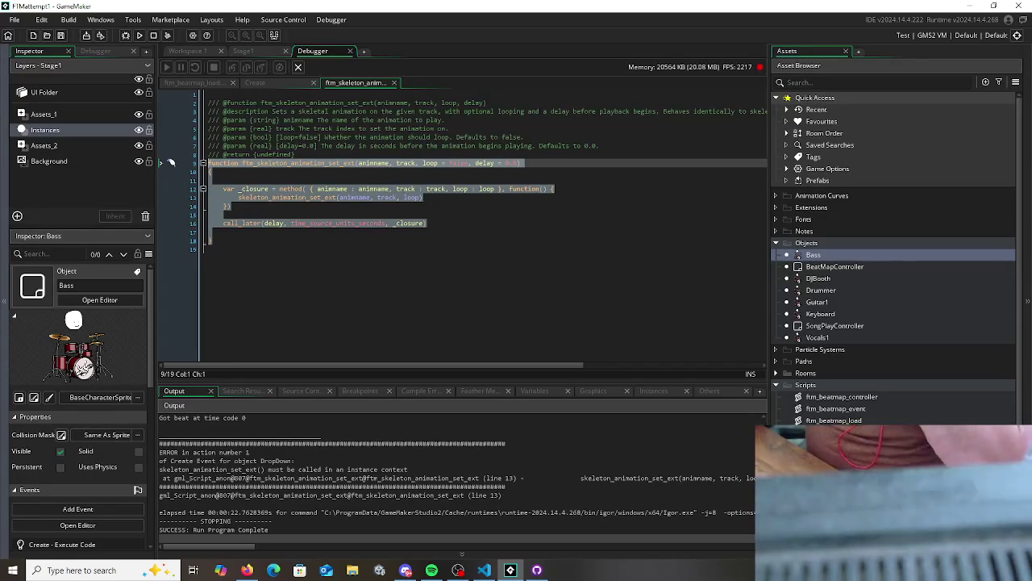
pyautogui.click(354, 271)
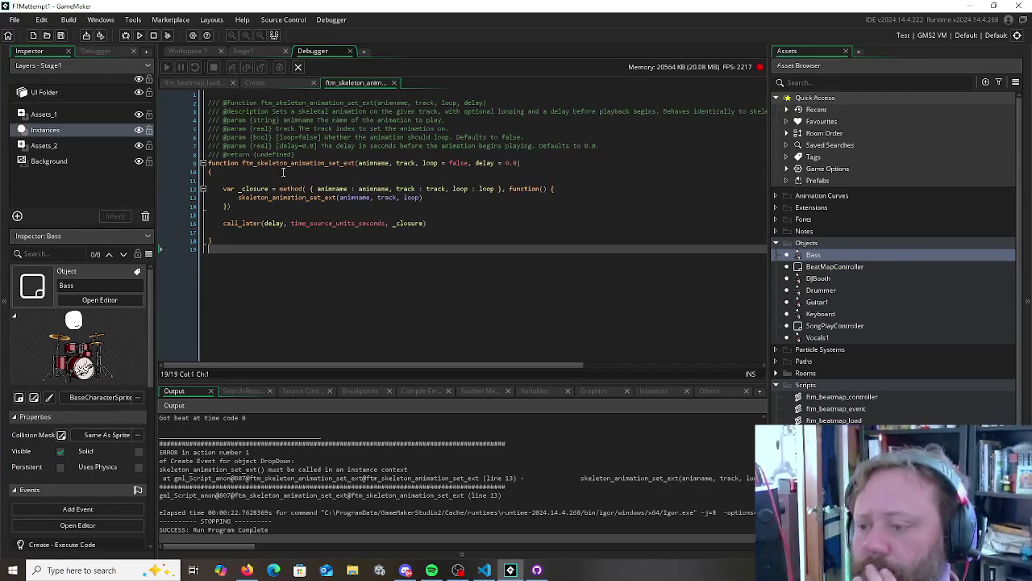
pyautogui.click(282, 172)
pyautogui.press('Down')
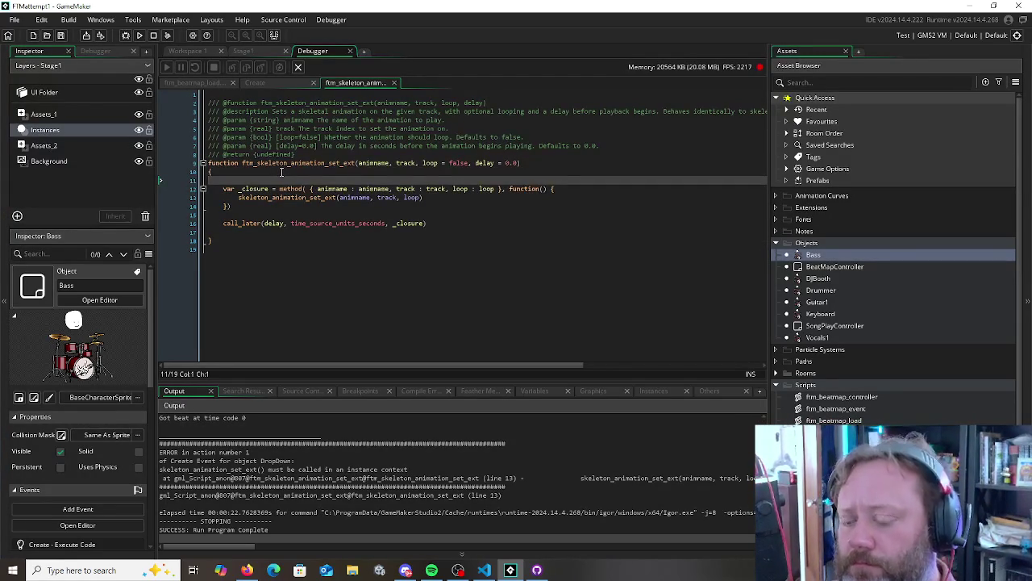
# Add an instance field bound to id to the closure struct on line 13
pyautogui.press('Down')
pyautogui.press('Down')
pyautogui.press('Right')
pyautogui.press('Right')
pyautogui.press('Right')
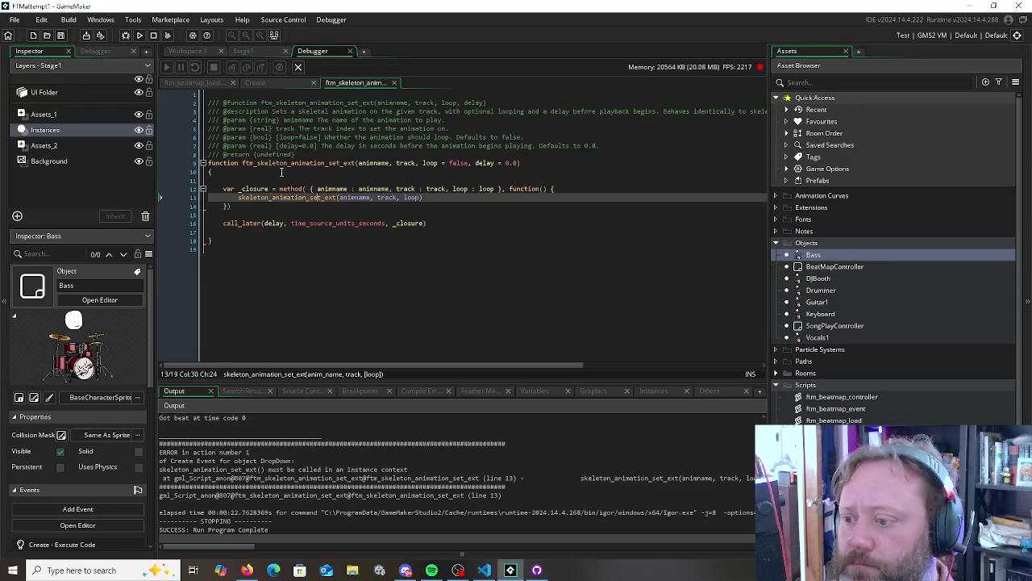
pyautogui.press('Up')
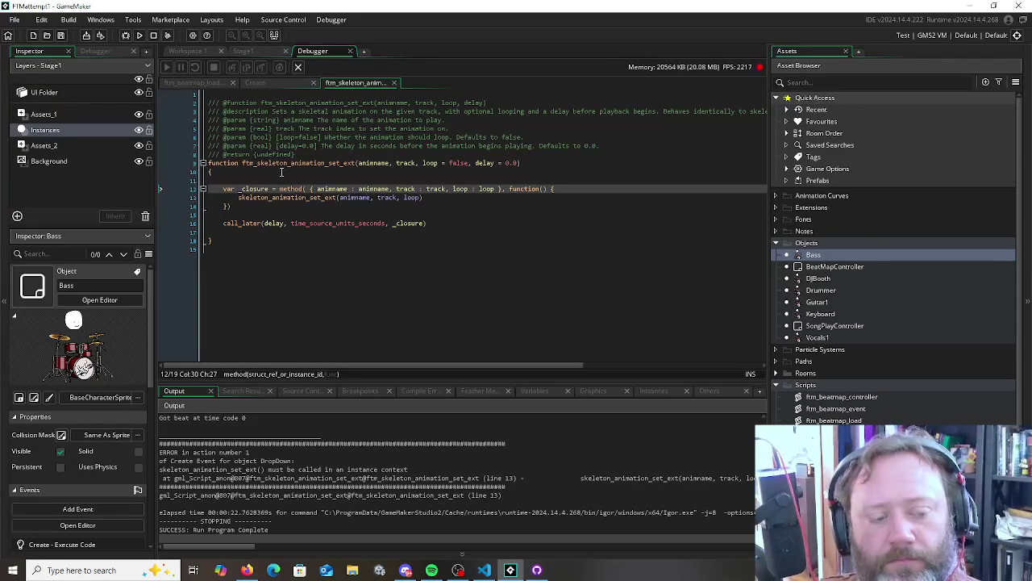
pyautogui.press('Up')
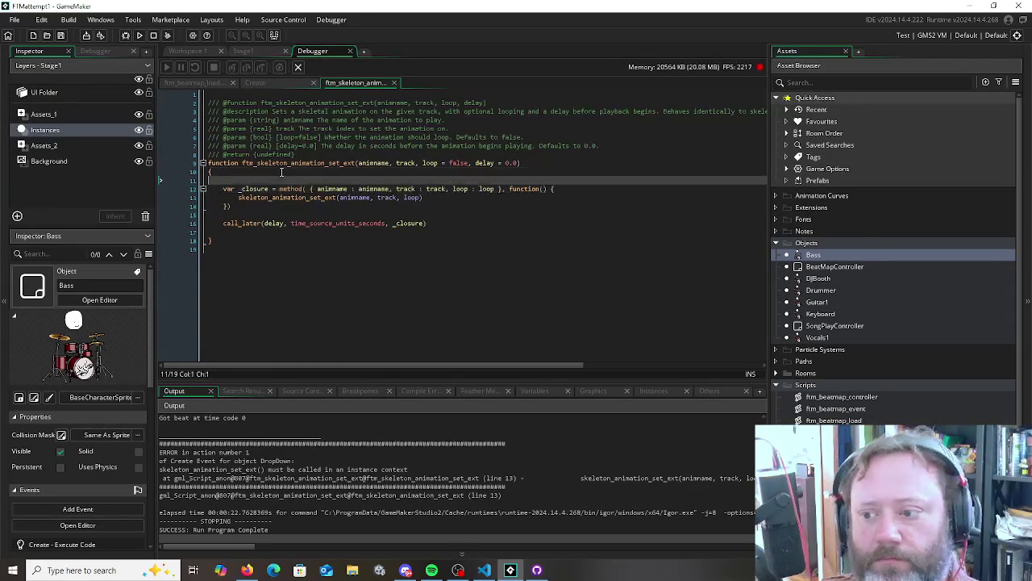
pyautogui.press('Return')
pyautogui.write('id')
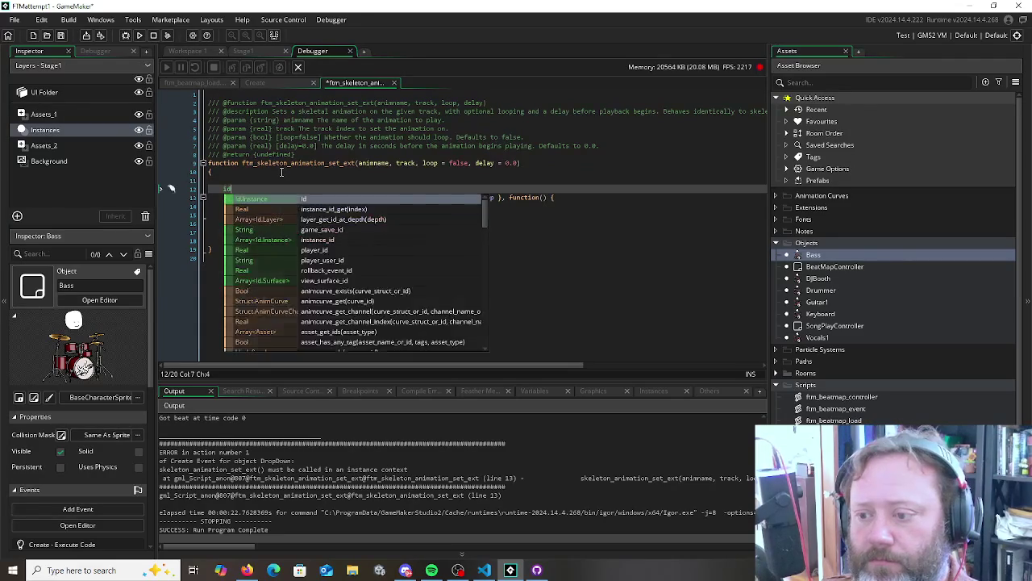
pyautogui.press('BackSpace')
pyautogui.press('BackSpace')
pyautogui.write('va')
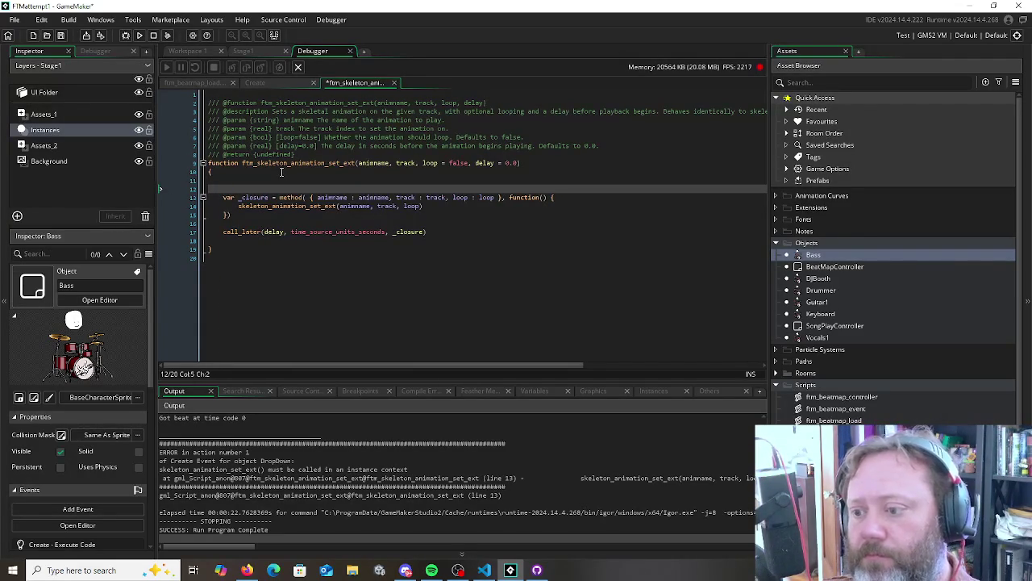
pyautogui.press('Down')
pyautogui.hotkey('ctrl', 'Right')
pyautogui.hotkey('ctrl', 'Right')
pyautogui.hotkey('ctrl', 'Right')
pyautogui.write('instnace')
pyautogui.write(': _id,')
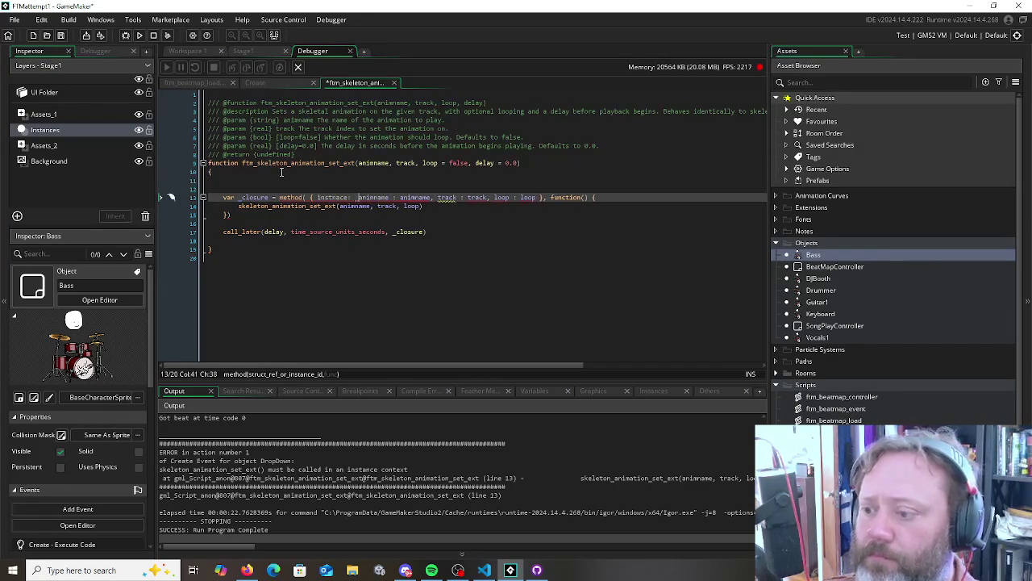
pyautogui.press('Left')
pyautogui.press('Left')
pyautogui.press('BackSpace')
pyautogui.press('BackSpace')
pyautogui.press('BackSpace')
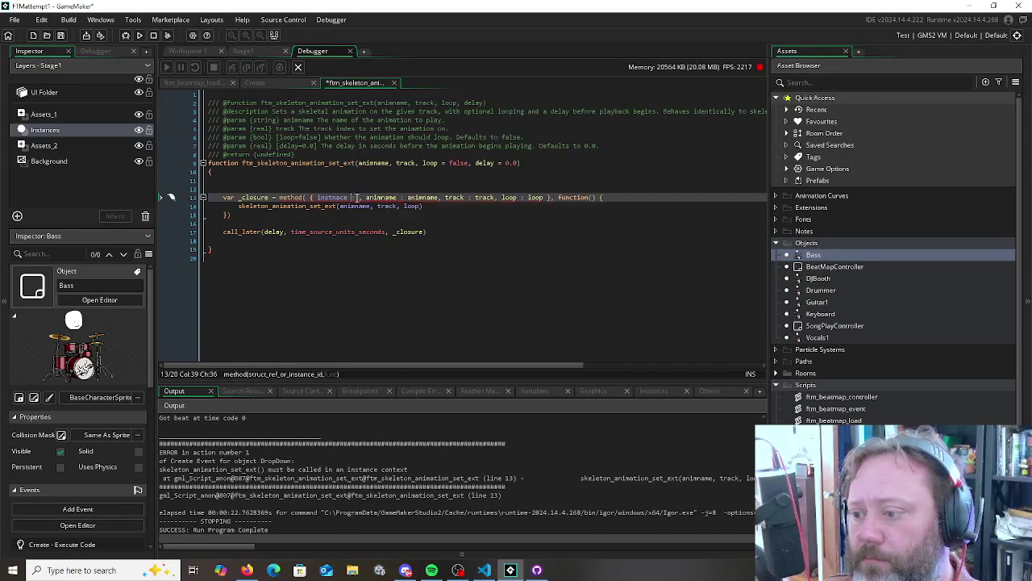
pyautogui.press('Right')
pyautogui.write('id')
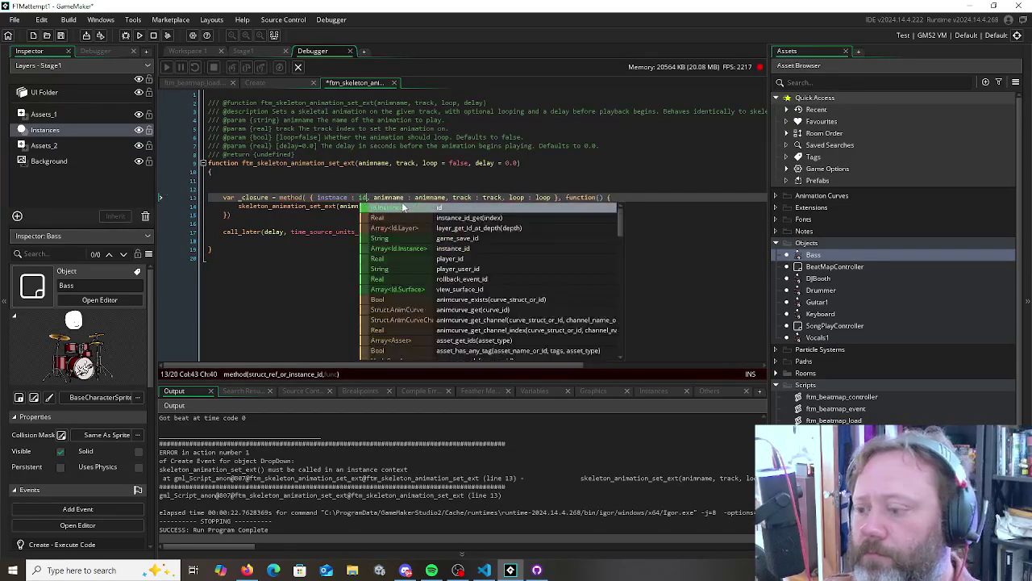
pyautogui.press('Down')
pyautogui.press('Down')
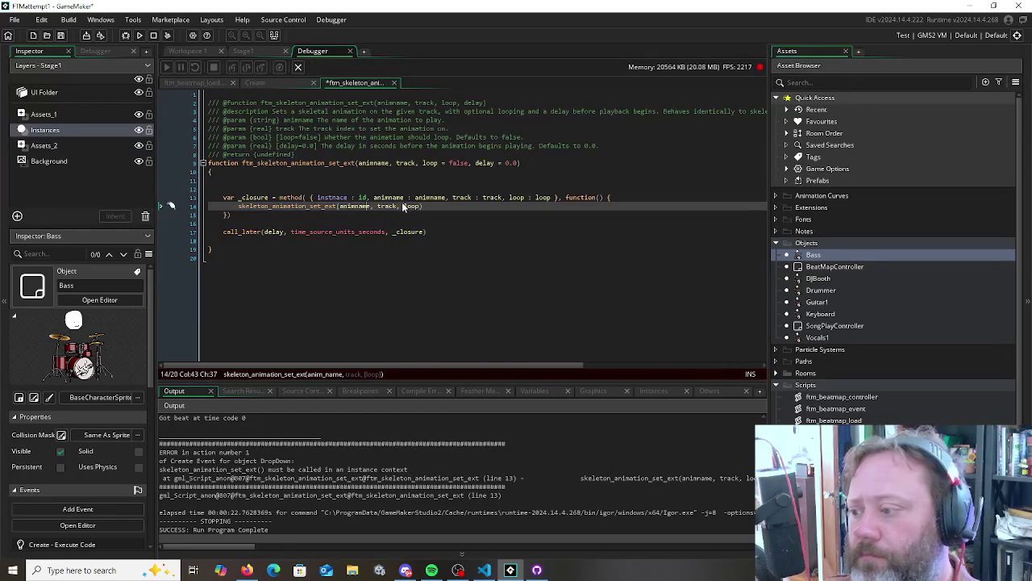
# Wrap the skeleton_animation_set_ext call in an indented with (instance) { } block, save, and debug-run
pyautogui.click(628, 197)
pyautogui.press('Return')
pyautogui.write('with (instance)')
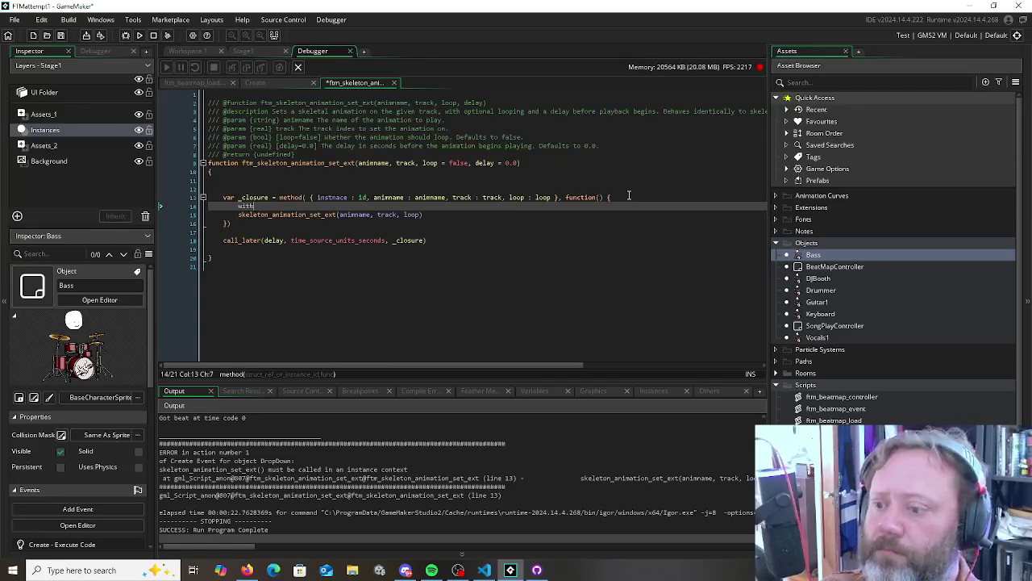
pyautogui.press('Return')
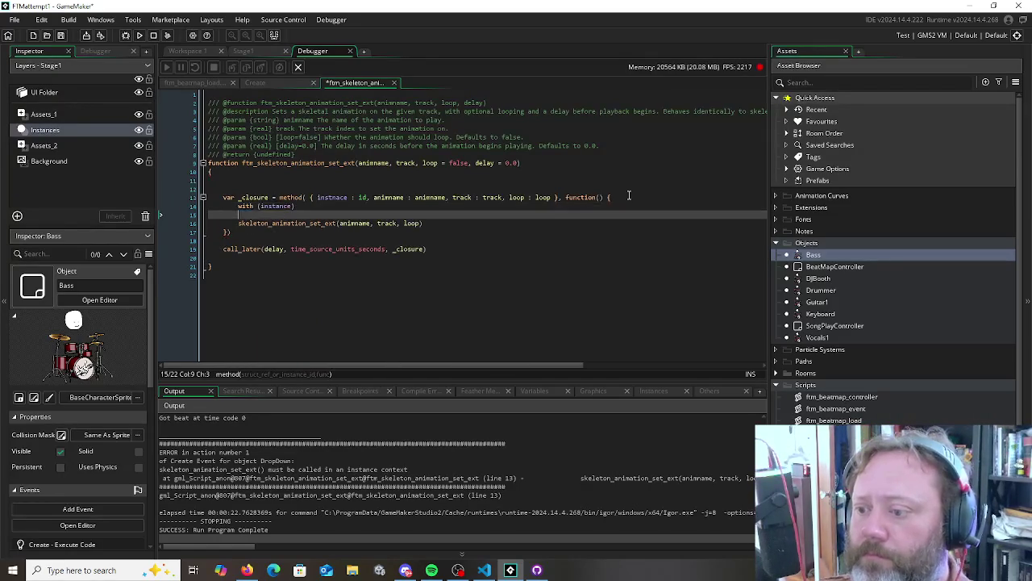
pyautogui.press('BackSpace')
pyautogui.press('BackSpace')
pyautogui.press('BackSpace')
pyautogui.write('{')
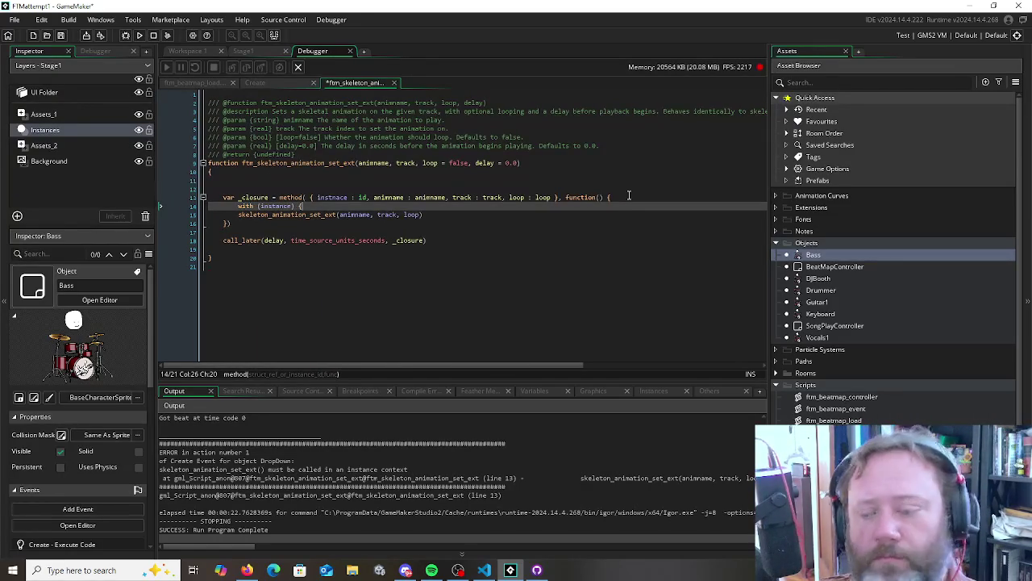
pyautogui.press('Return')
pyautogui.hotkey('alt', 'Down')
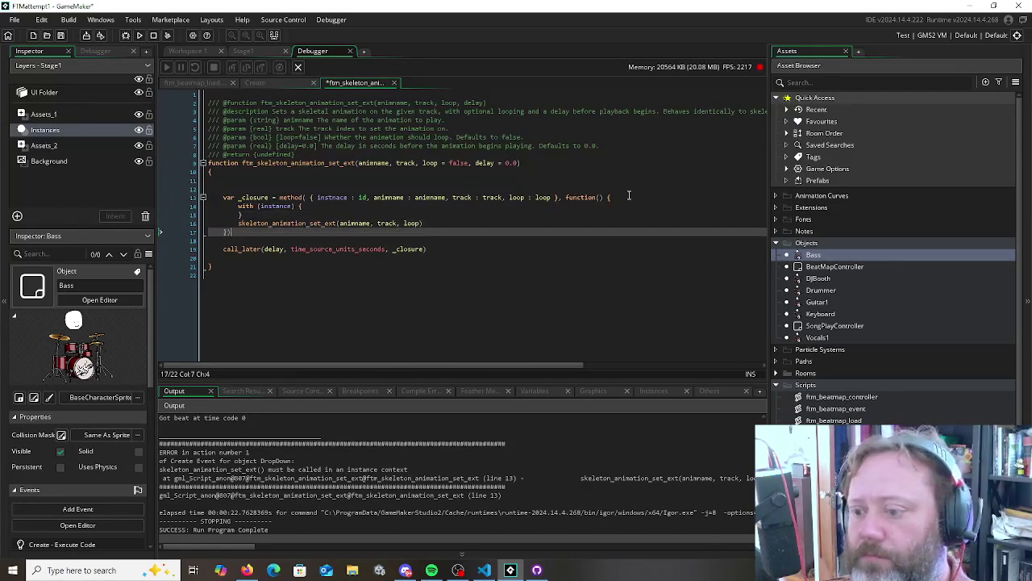
pyautogui.press('Up')
pyautogui.press('Tab')
pyautogui.press('Down')
pyautogui.press('Down')
pyautogui.press('Down')
pyautogui.hotkey('ctrl', 's')
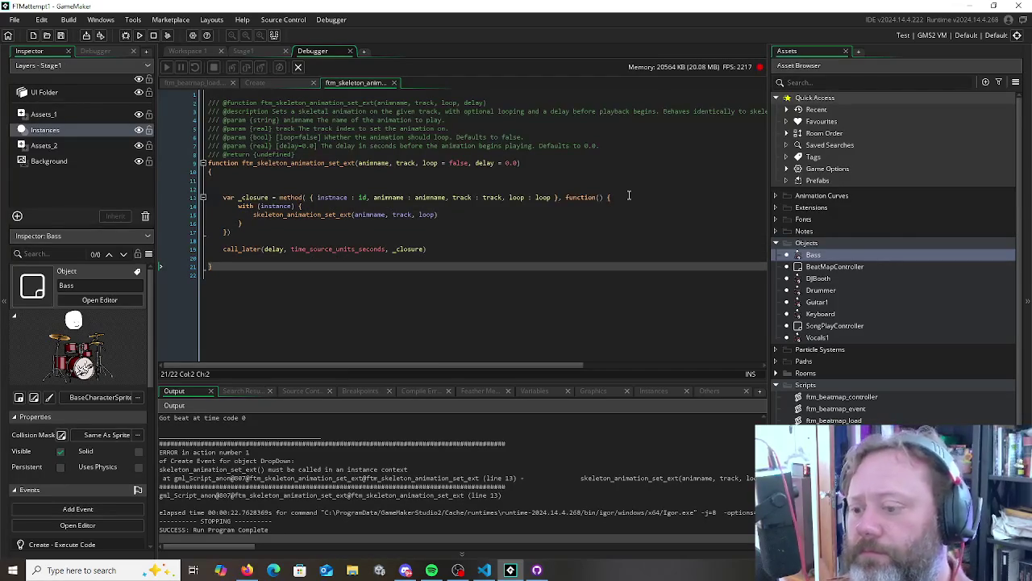
pyautogui.press('Down')
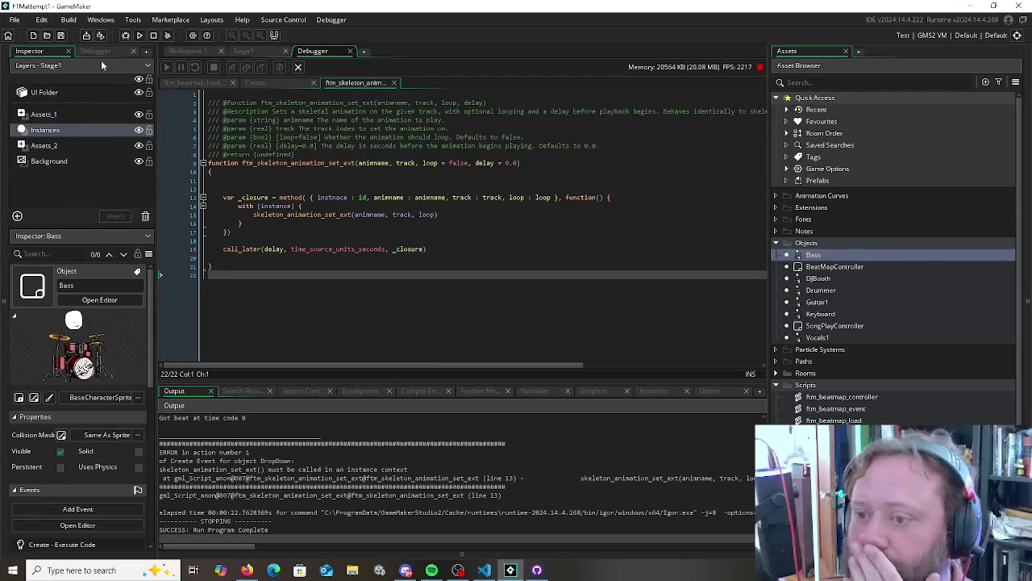
pyautogui.click(126, 35)
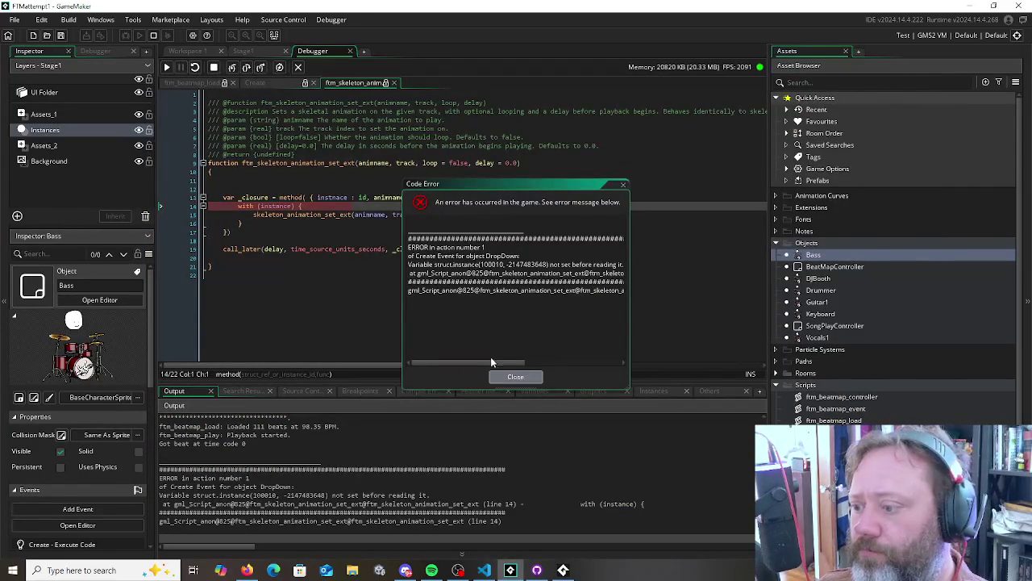
# Dismiss the code error, stop the game, and change the closure's instance value from id to self, then save
pyautogui.moveTo(481, 362); pyautogui.dragTo(497, 365)
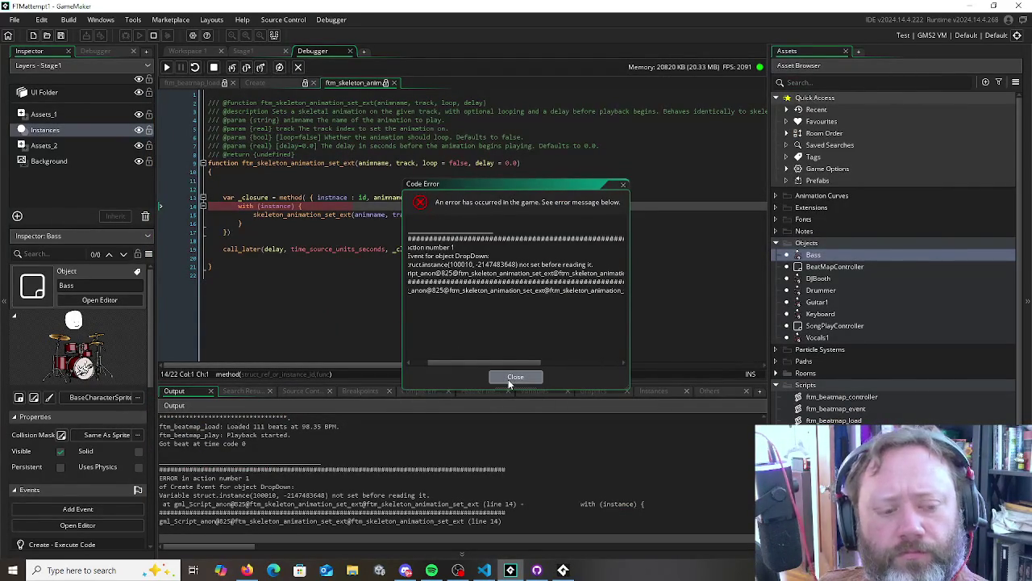
pyautogui.click(515, 377)
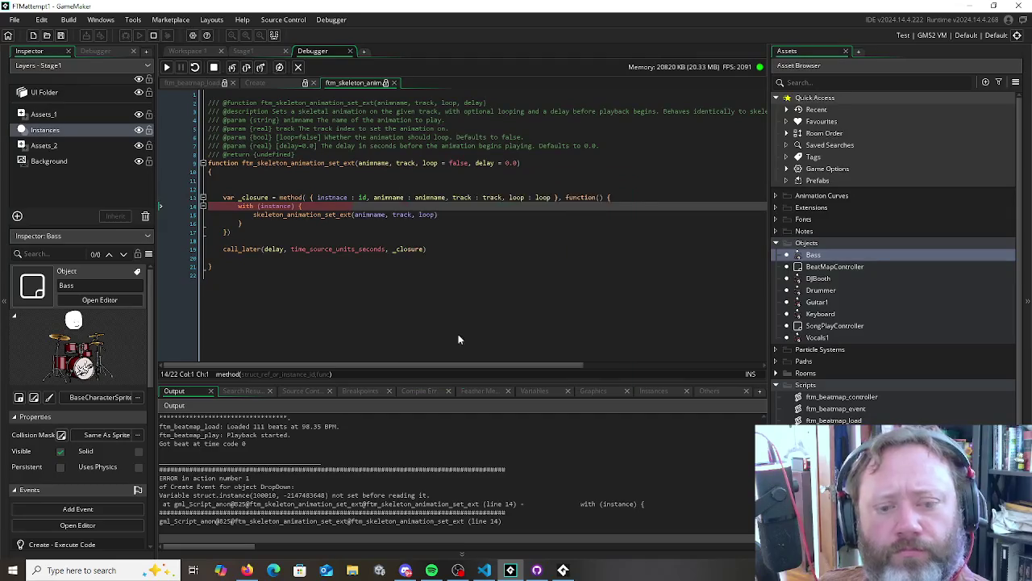
pyautogui.click(214, 68)
pyautogui.click(360, 197)
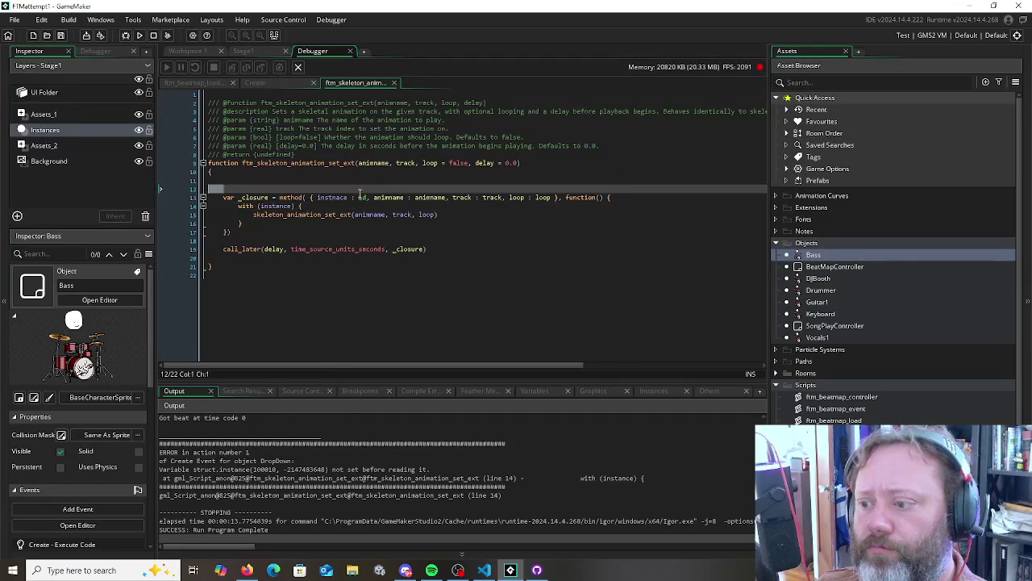
pyautogui.press('Delete')
pyautogui.press('Delete')
pyautogui.write('self')
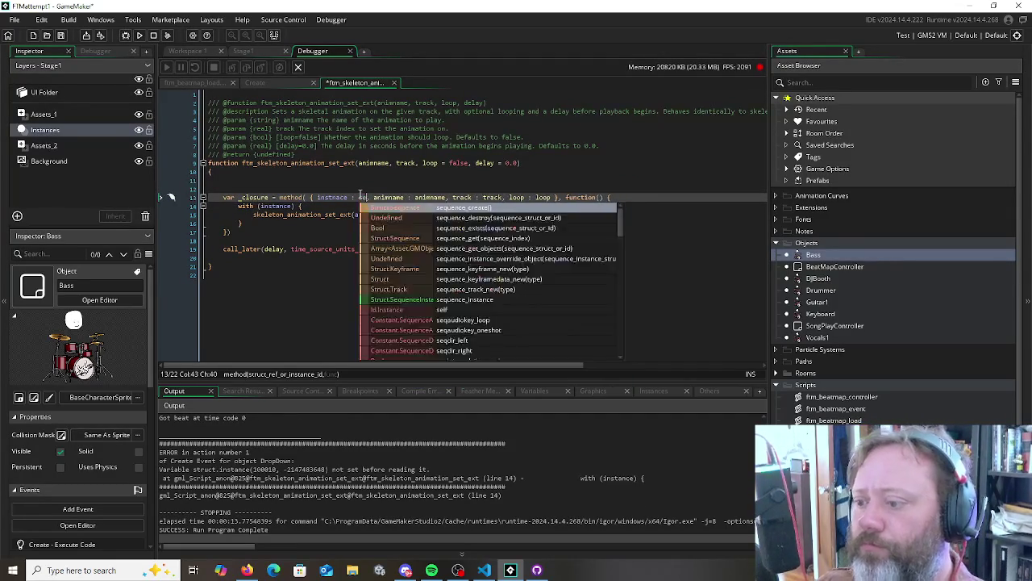
pyautogui.press('Escape')
pyautogui.click(345, 240)
pyautogui.hotkey('ctrl', 's')
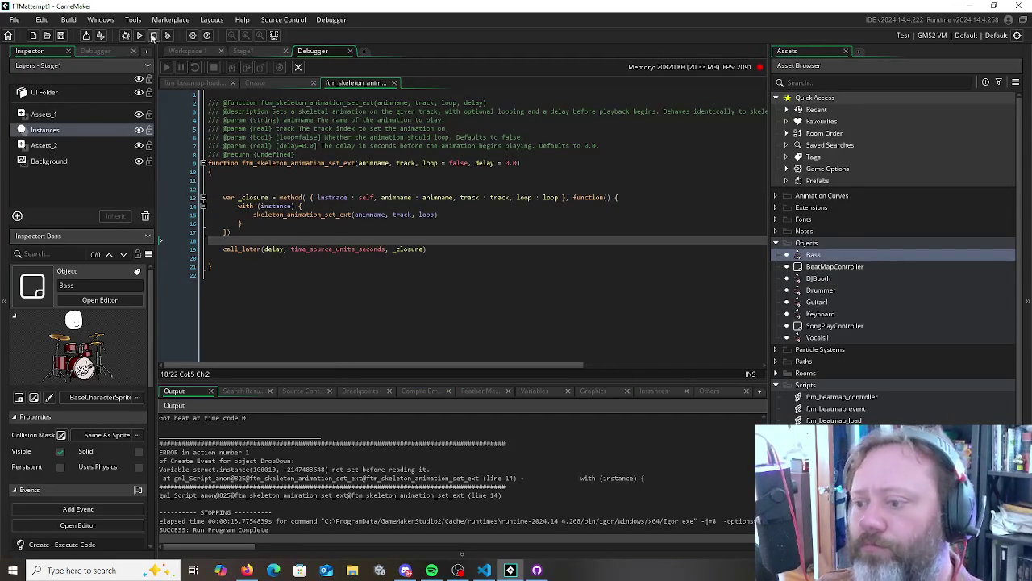
# Rerun the game and close the struct.instance error report
pyautogui.click(129, 35)
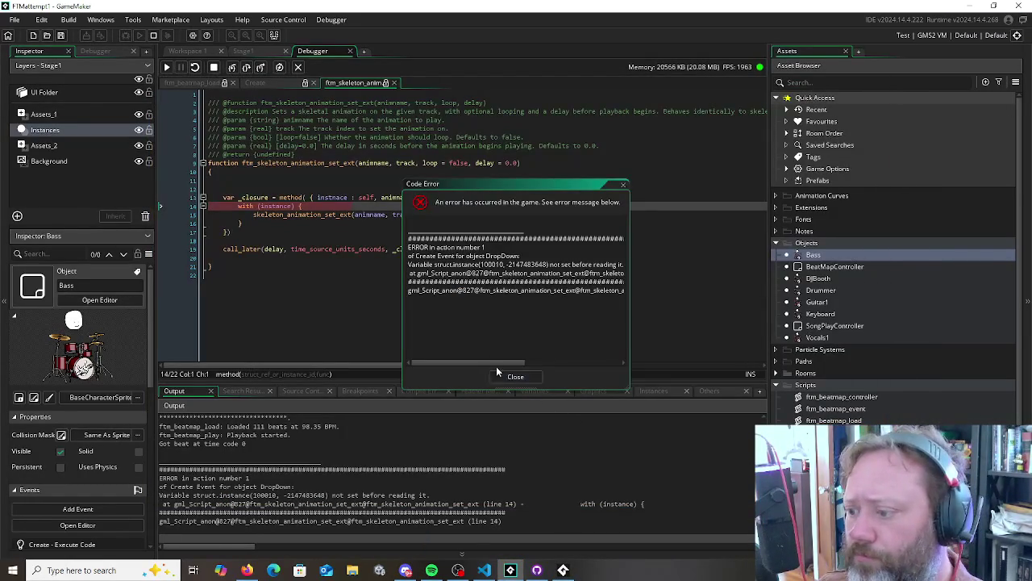
pyautogui.moveTo(494, 363); pyautogui.dragTo(488, 363)
pyautogui.click(515, 377)
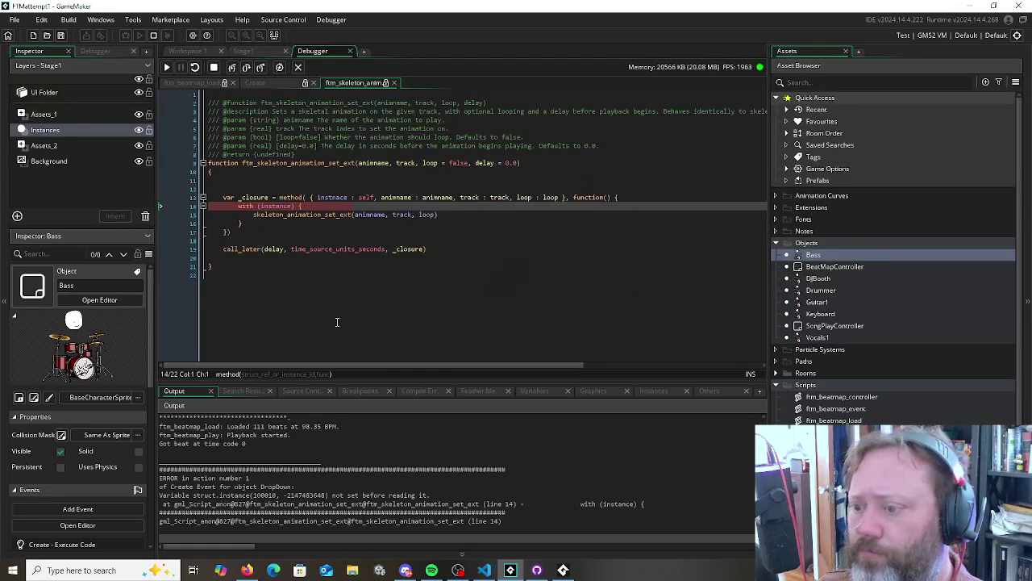
# Rename the captured instance field to outer_self in the closure and with statement, save, and run
pyautogui.click(213, 67)
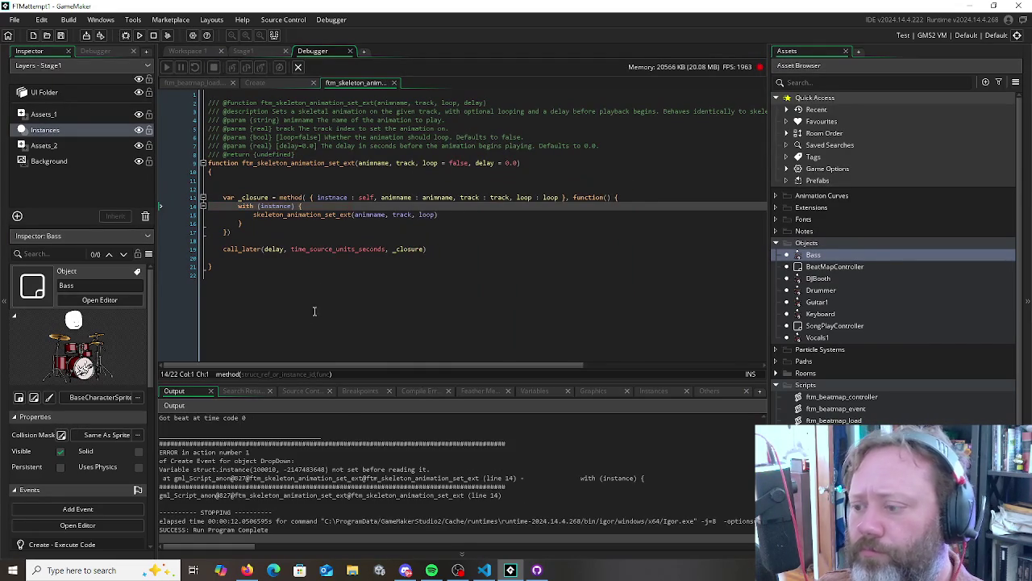
pyautogui.doubleClick(330, 197)
pyautogui.write('ours')
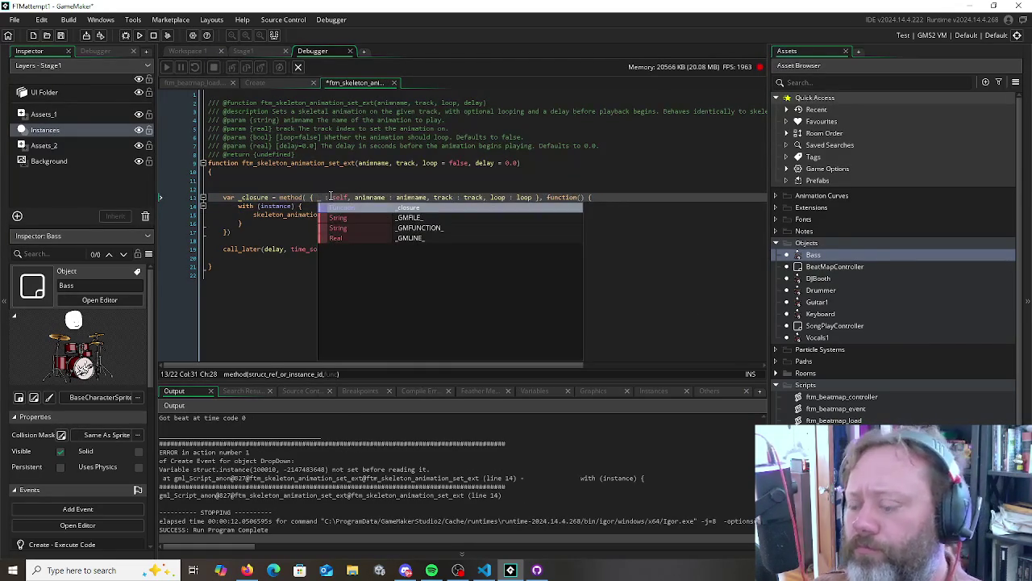
pyautogui.press('BackSpace')
pyautogui.press('BackSpace')
pyautogui.press('BackSpace')
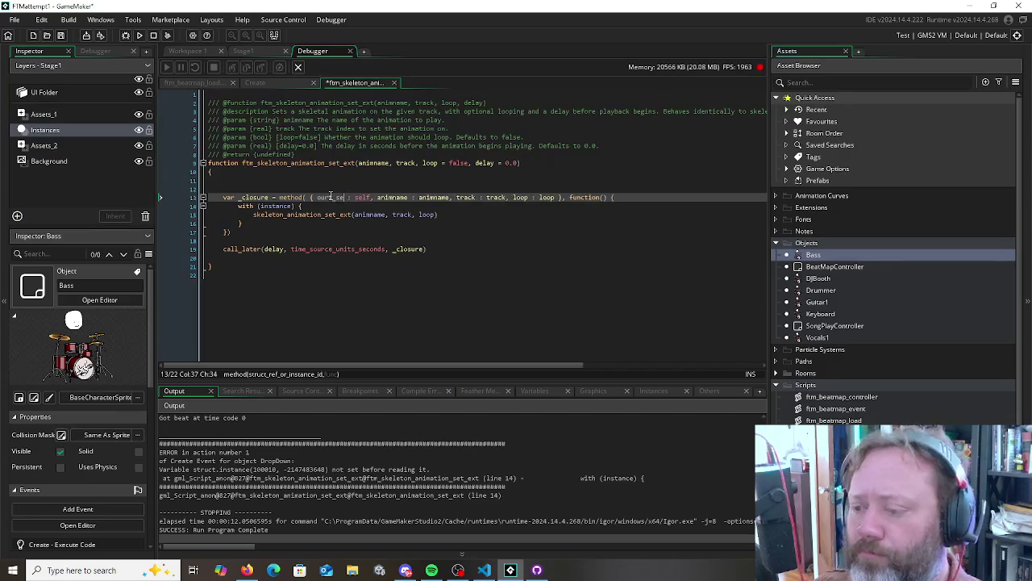
pyautogui.write('outer_self')
pyautogui.doubleClick(330, 196)
pyautogui.hotkey('ctrl', 'c')
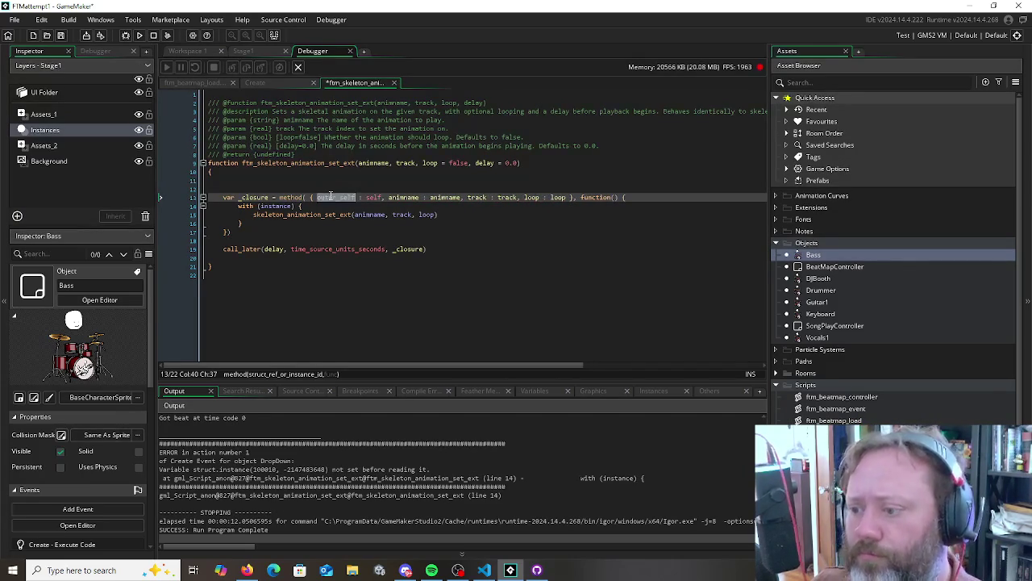
pyautogui.doubleClick(274, 205)
pyautogui.hotkey('ctrl', 'v')
pyautogui.click(292, 248)
pyautogui.hotkey('ctrl', 's')
pyautogui.click(258, 276)
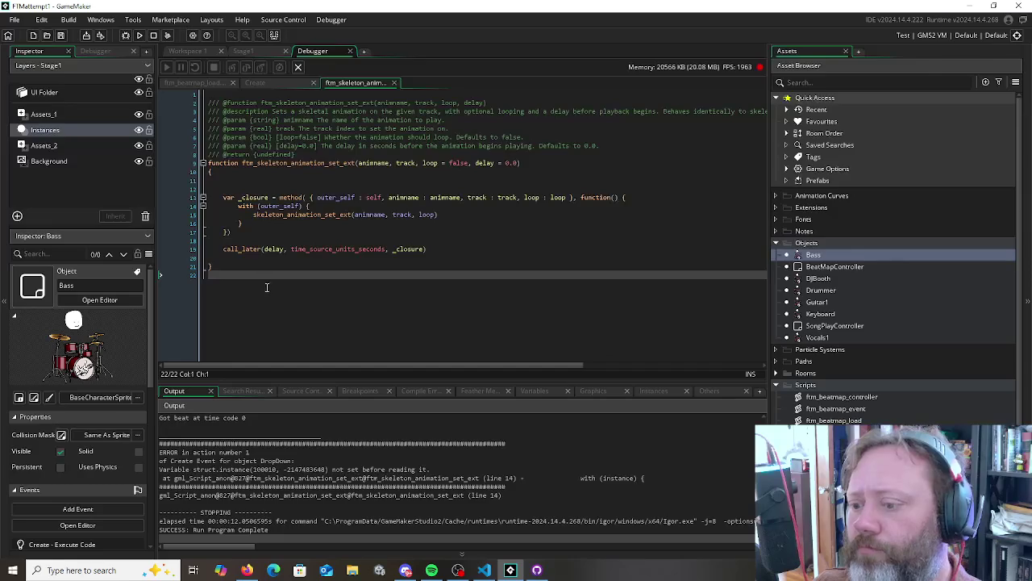
pyautogui.click(126, 36)
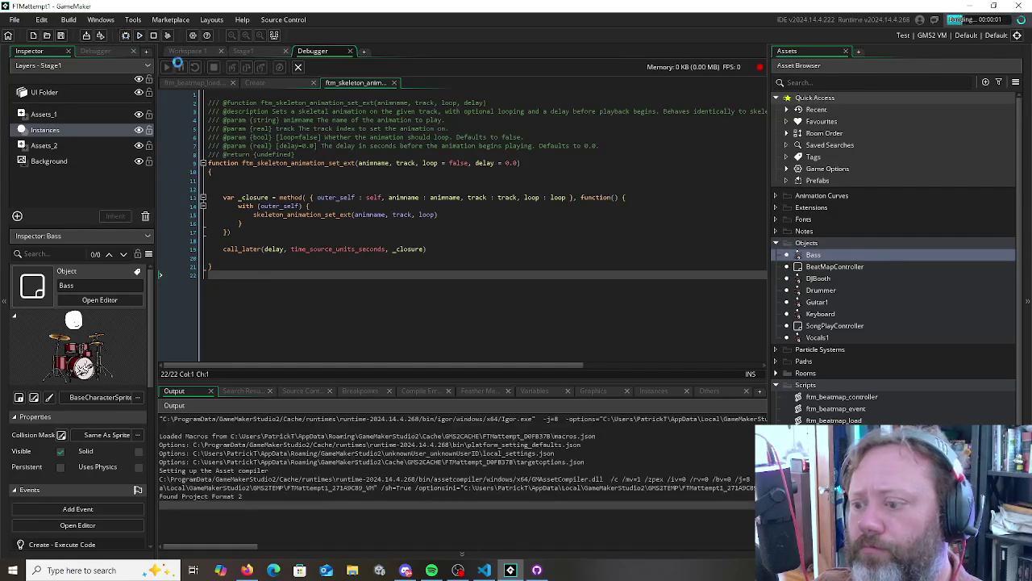
pyautogui.click(248, 189)
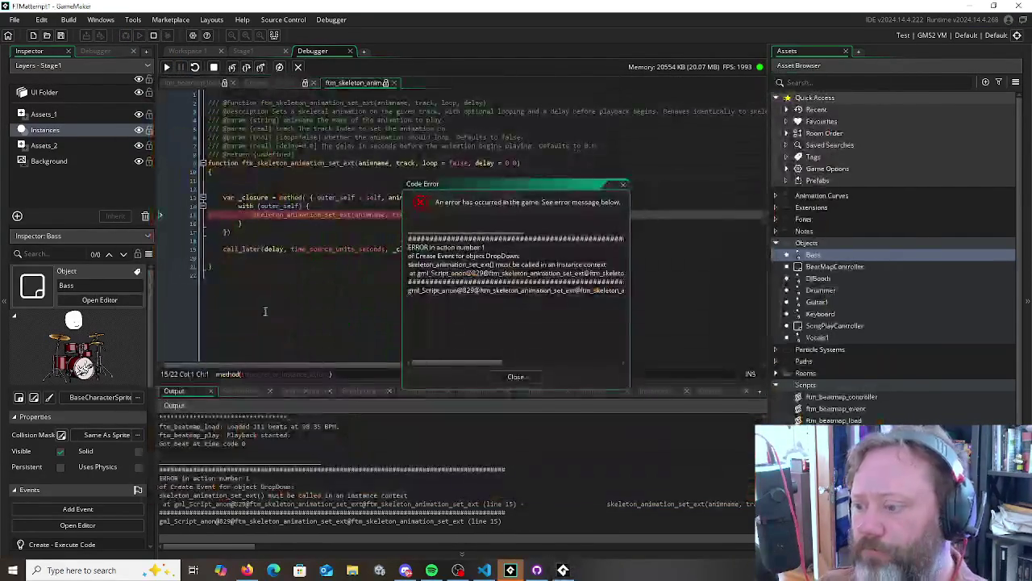
# Stop the game, bind outer_self to id instead of self, rerun, and close the Bass.loop error
pyautogui.click(503, 379)
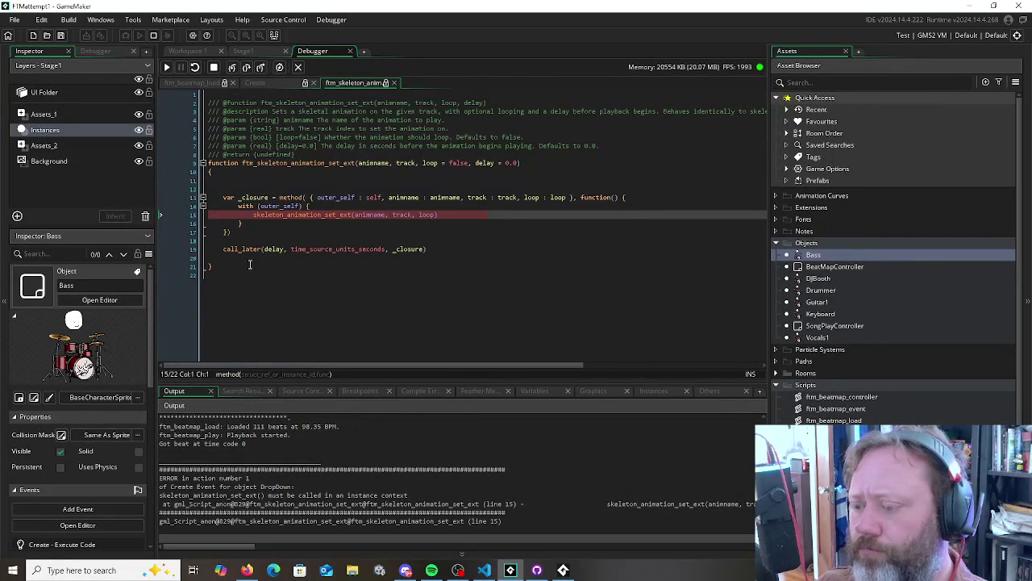
pyautogui.click(154, 35)
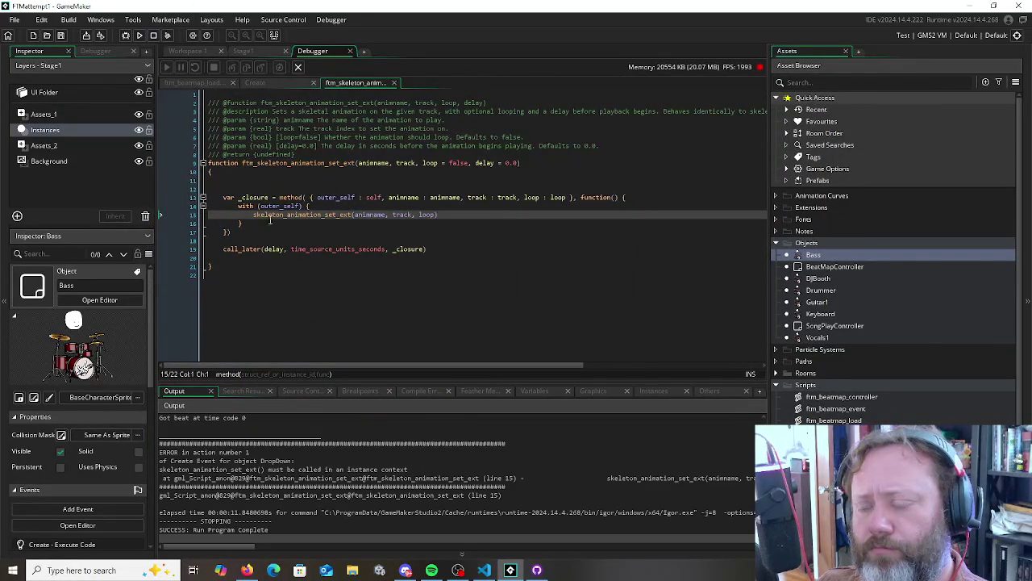
pyautogui.doubleClick(373, 198)
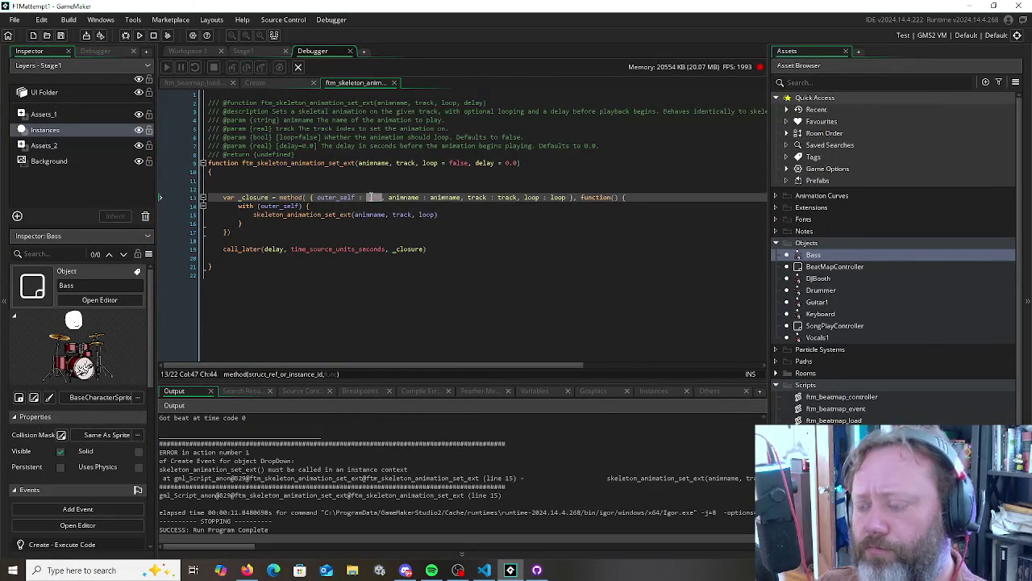
pyautogui.write('_')
pyautogui.press('BackSpace')
pyautogui.write('id')
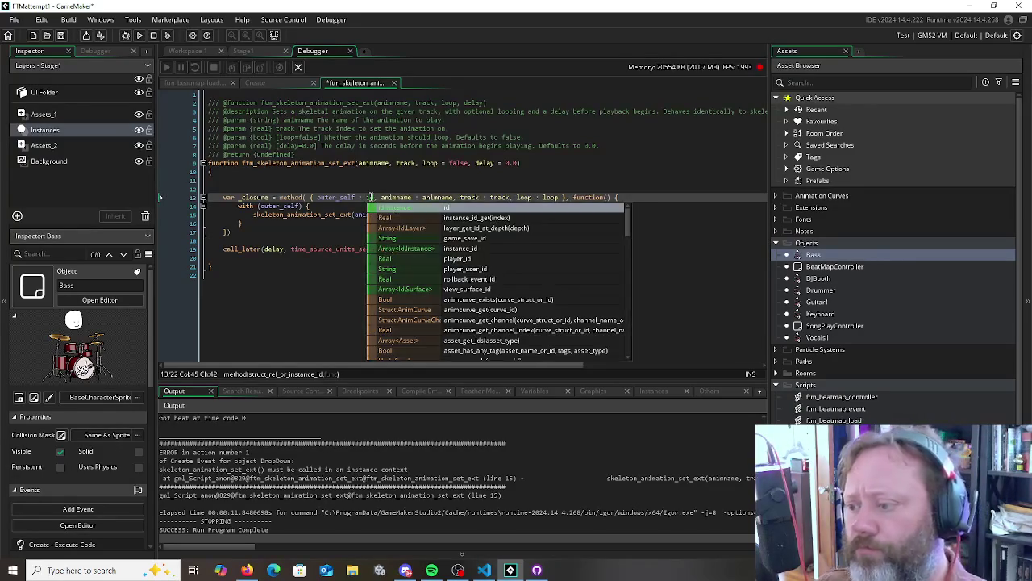
pyautogui.click(140, 35)
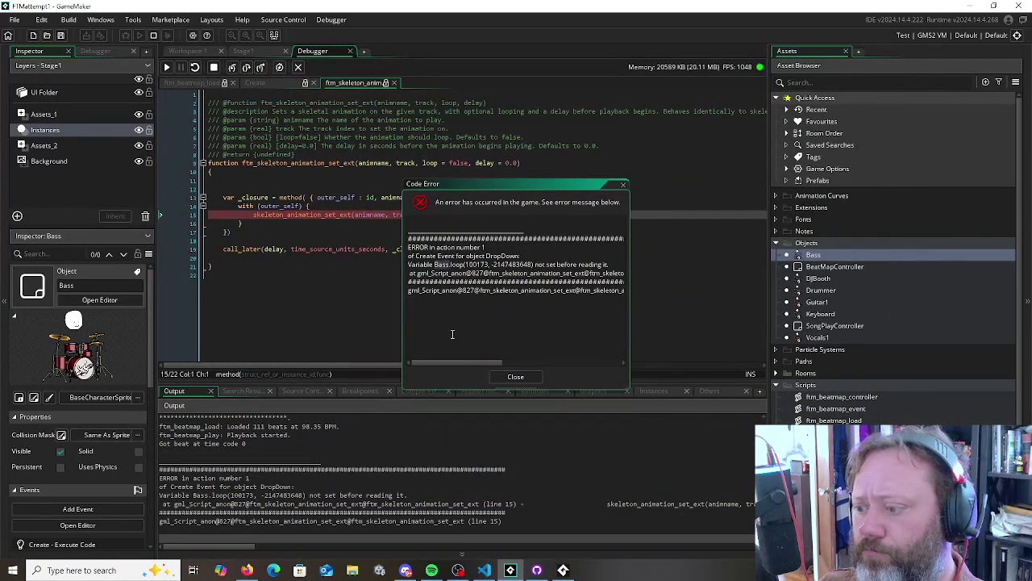
pyautogui.moveTo(476, 363); pyautogui.dragTo(463, 363)
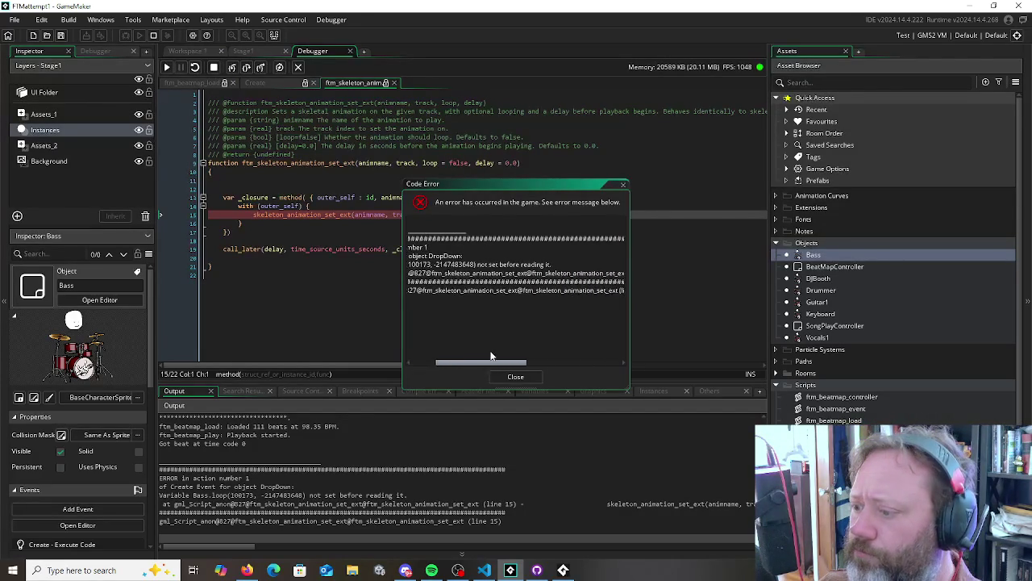
pyautogui.click(513, 378)
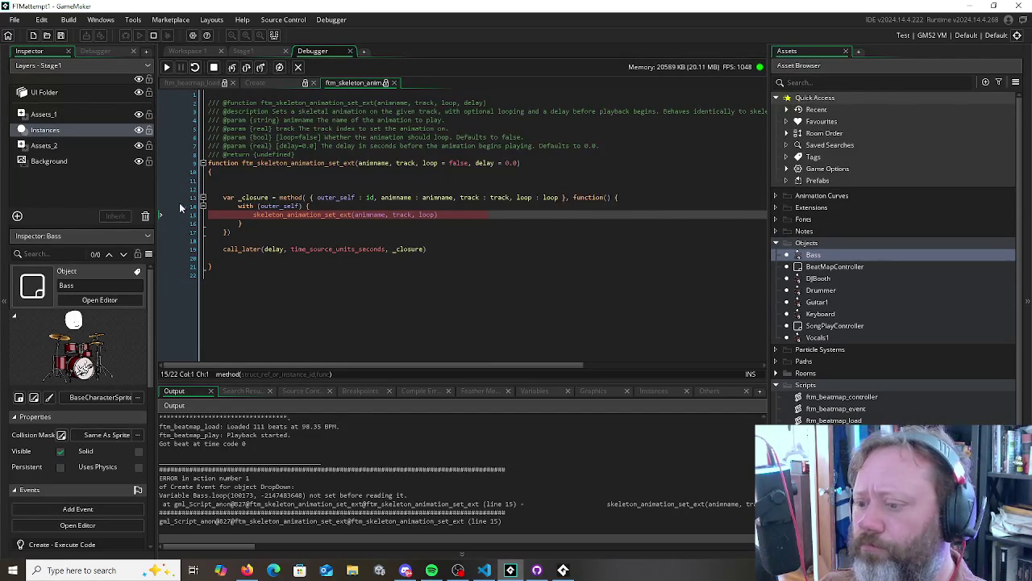
# Restart the game in debug and open the Variables tab, collapsing Self under Locals
pyautogui.click(155, 36)
pyautogui.click(126, 35)
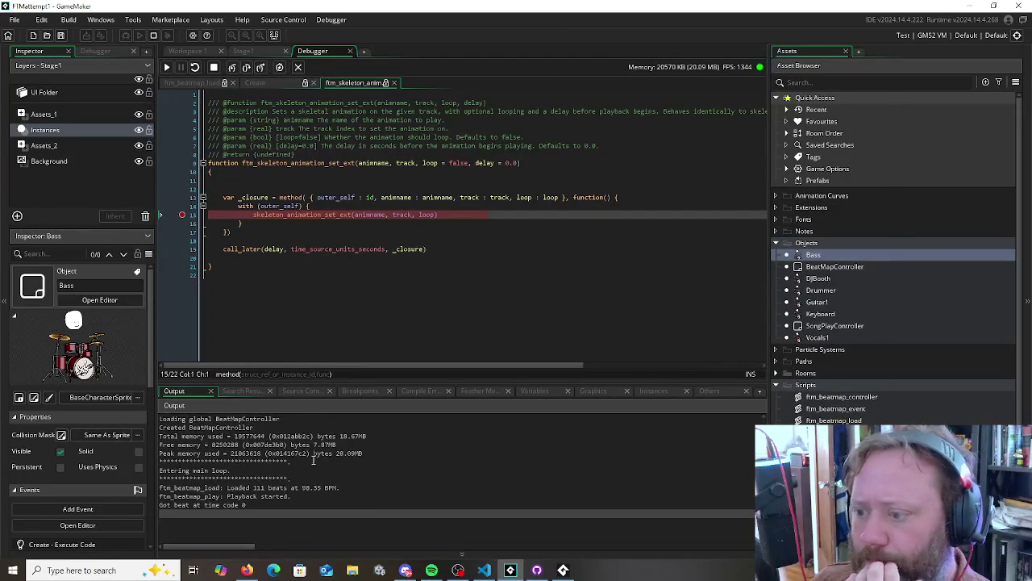
pyautogui.scroll(4, 317, 446)
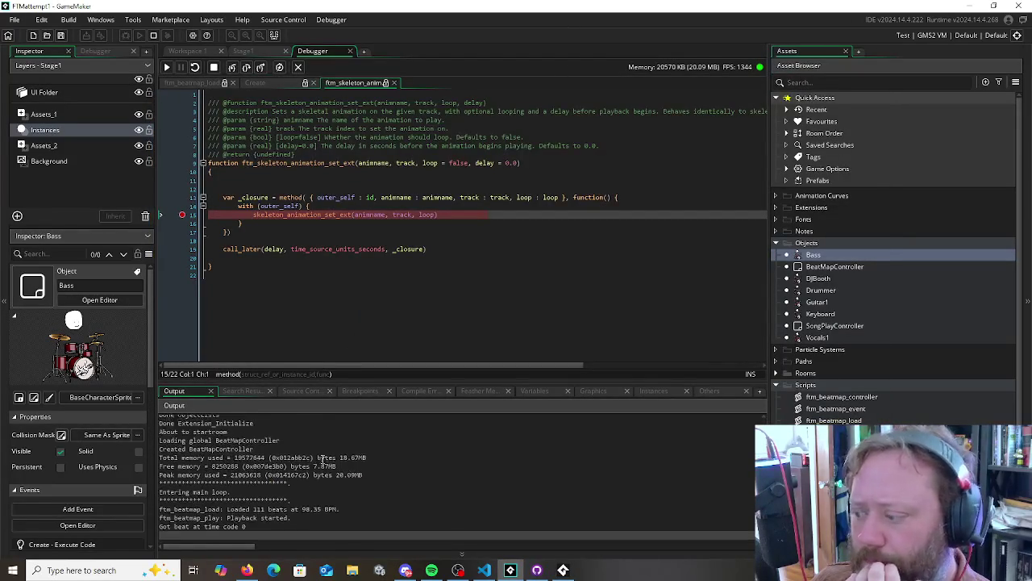
pyautogui.click(535, 390)
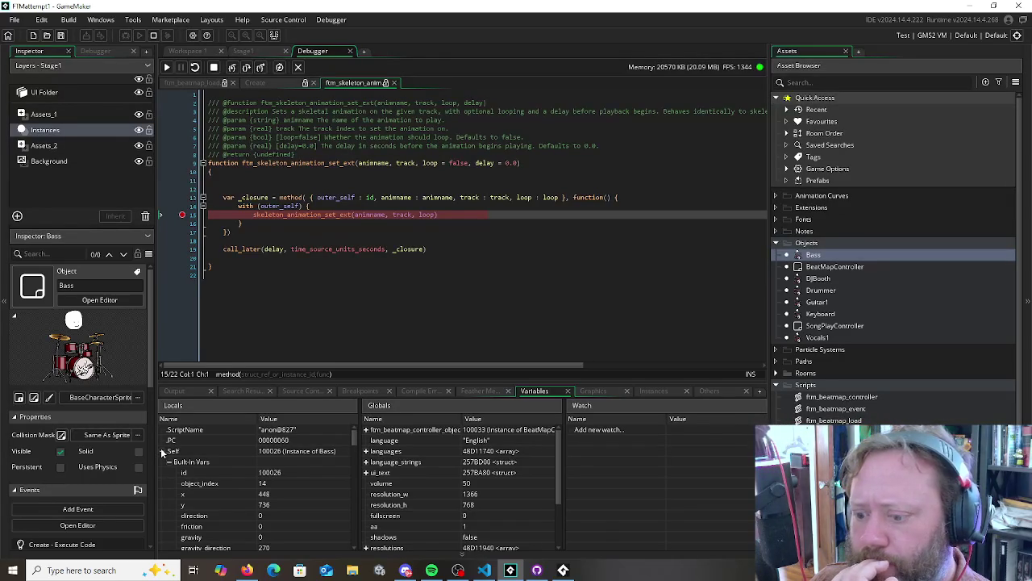
pyautogui.click(162, 451)
pyautogui.scroll(1, 425, 479)
pyautogui.scroll(-1, 424, 479)
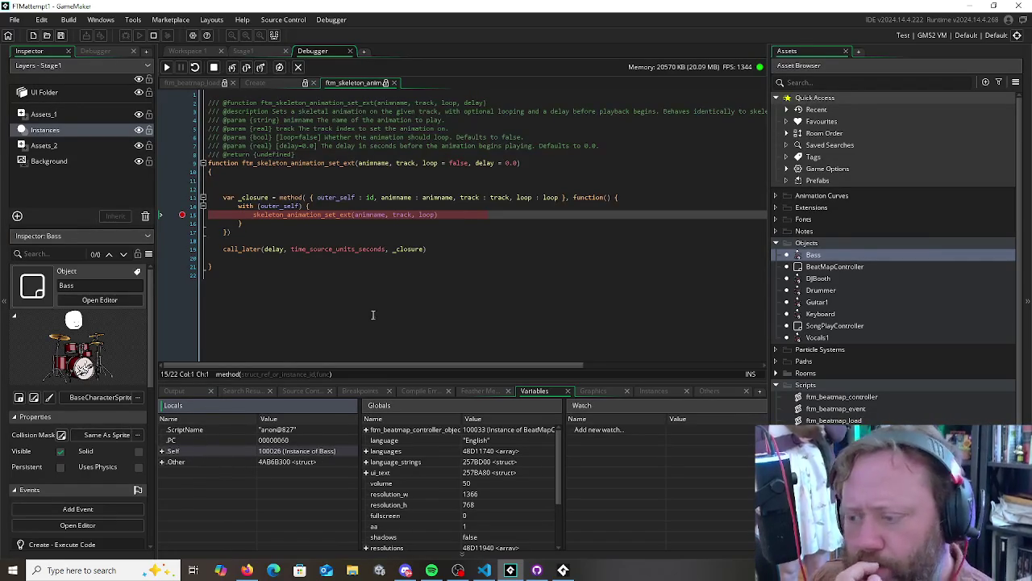
# Check the function call's value in the closure code, then stop the debug session
pyautogui.moveTo(334, 216)
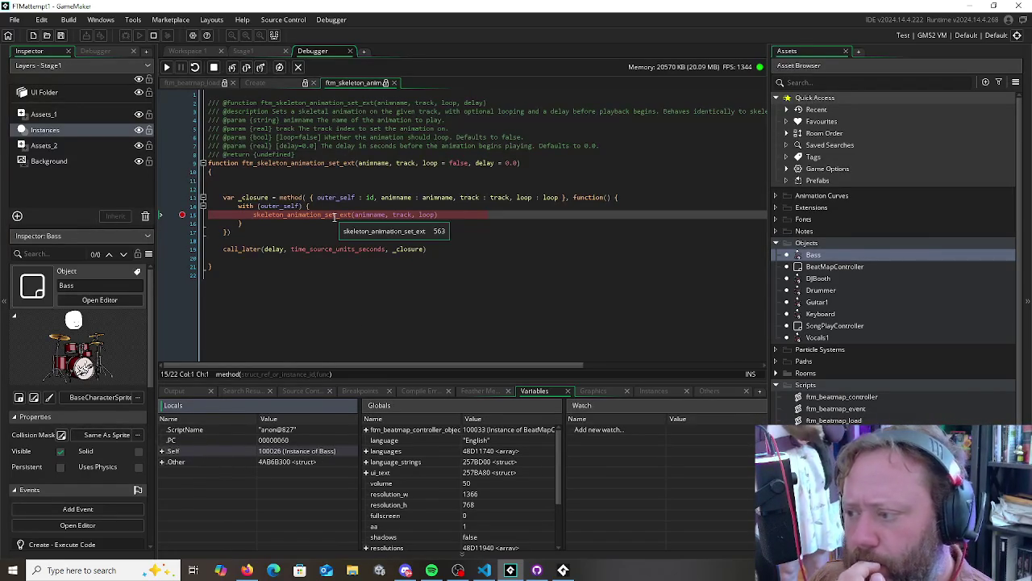
pyautogui.scroll(-3, 399, 504)
pyautogui.scroll(3, 398, 504)
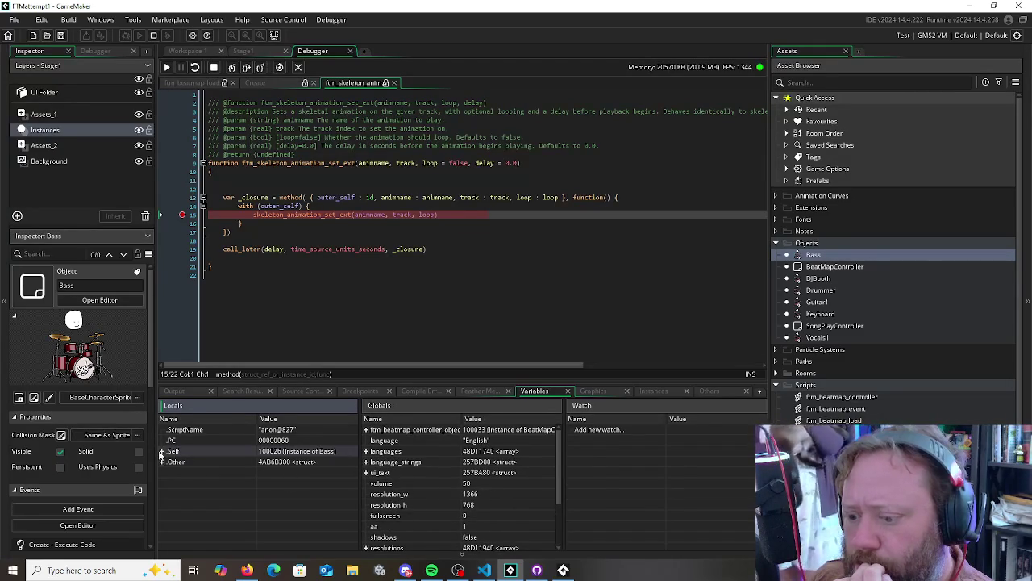
pyautogui.click(312, 236)
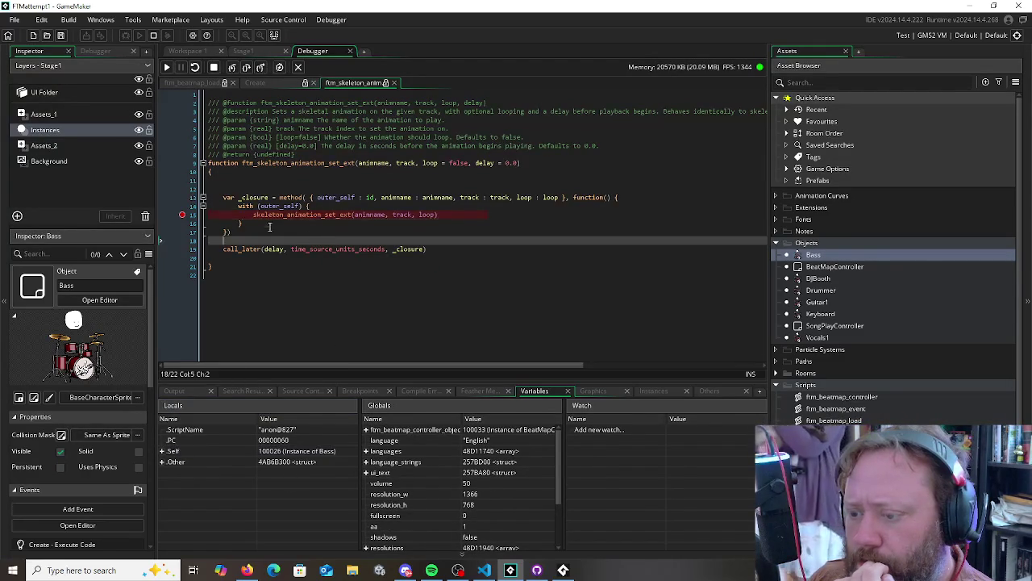
pyautogui.click(264, 223)
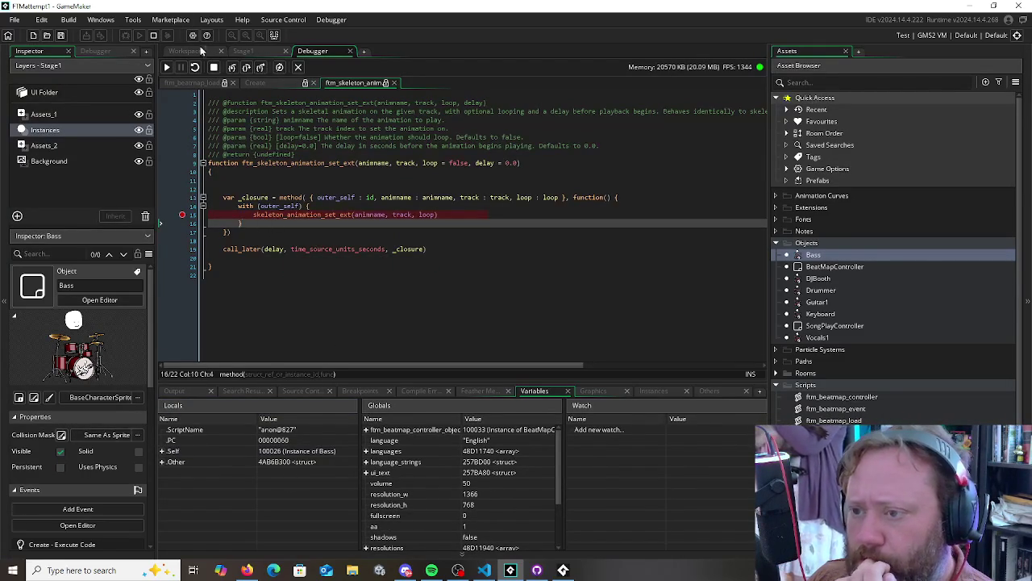
pyautogui.click(214, 67)
pyautogui.click(636, 197)
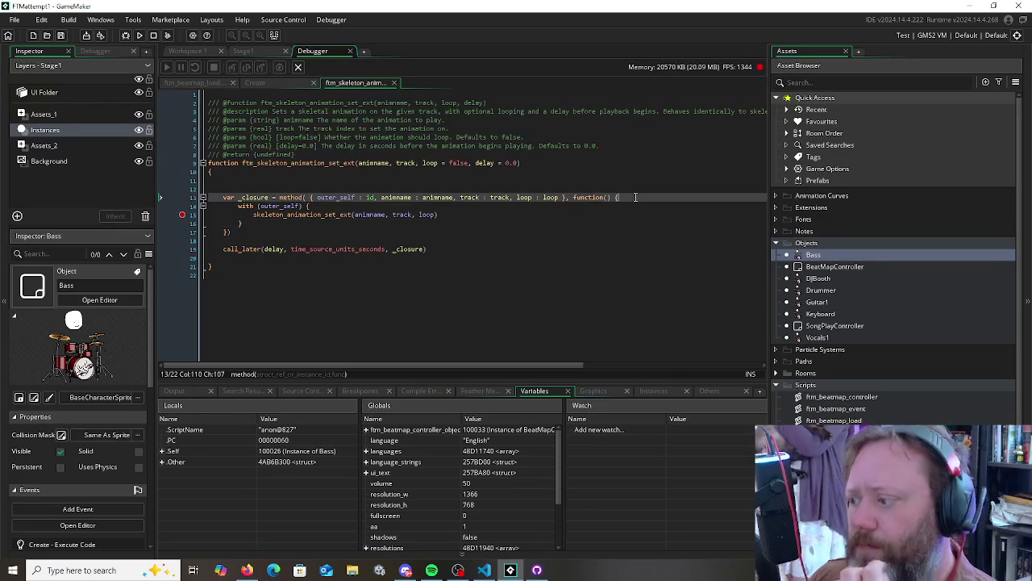
# Add var _animname = animname and var _track = track lines inside the closure
pyautogui.press('Return')
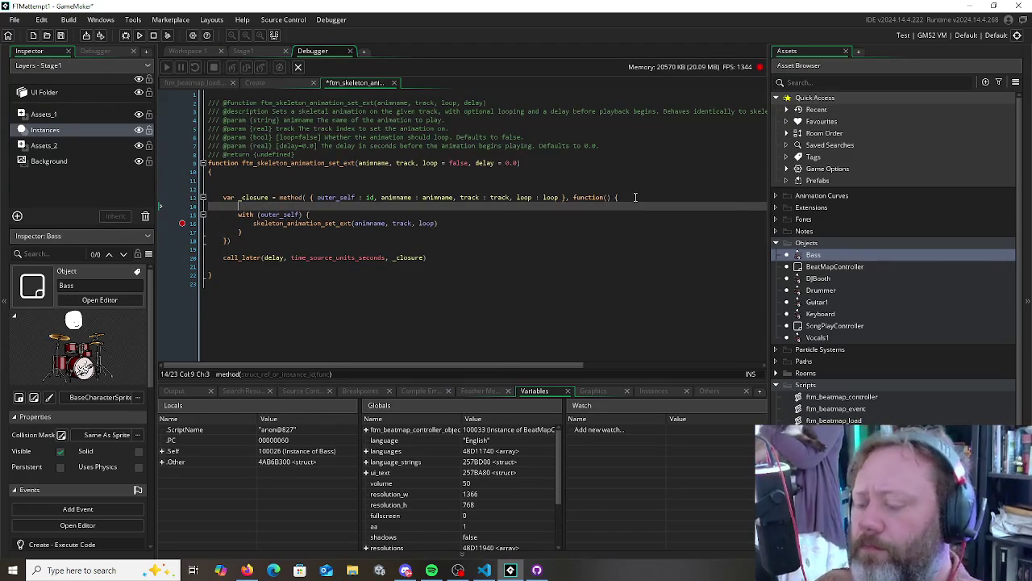
pyautogui.write('_')
pyautogui.press('Escape')
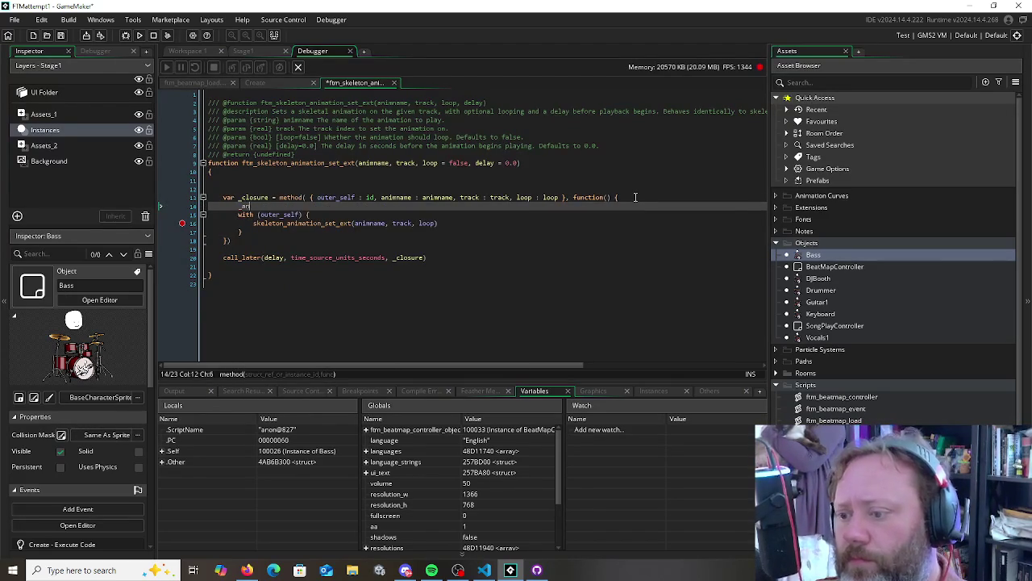
pyautogui.write('imname = ani')
pyautogui.press('Return')
pyautogui.press('Return')
pyautogui.write('_')
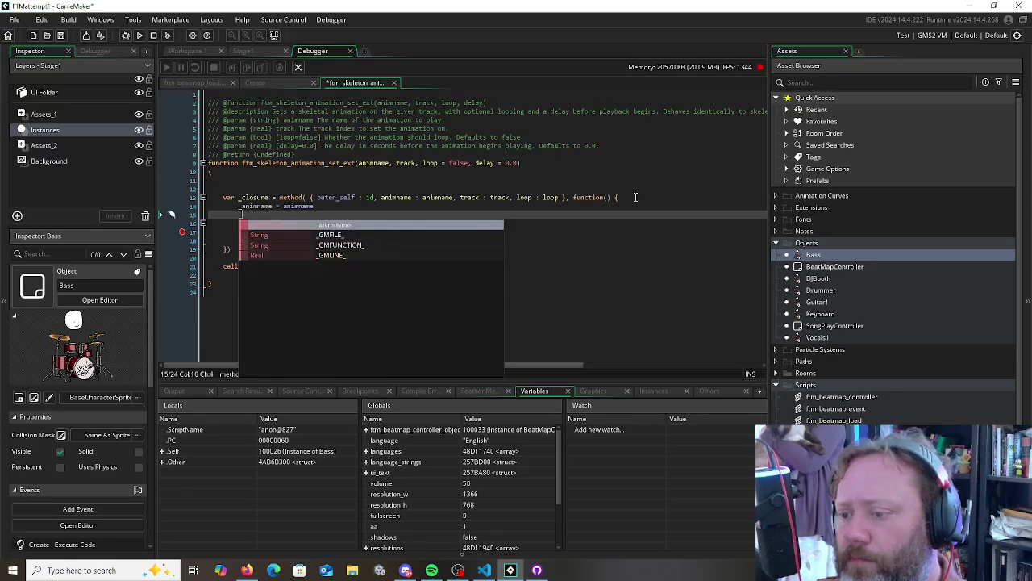
pyautogui.press('Escape')
pyautogui.press('Up')
pyautogui.press('Home')
pyautogui.write('var')
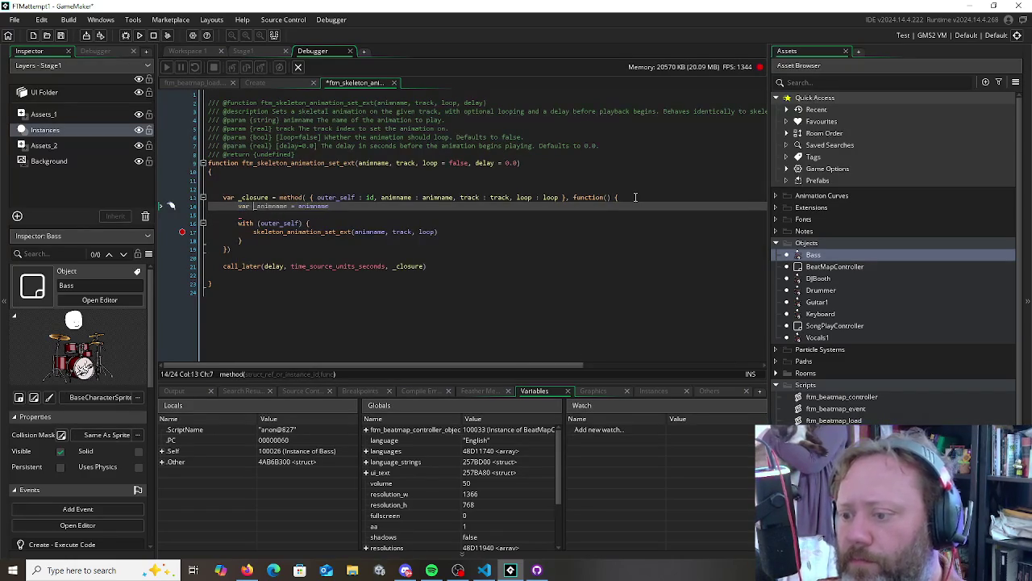
pyautogui.press('Down')
pyautogui.press('BackSpace')
pyautogui.write('var _')
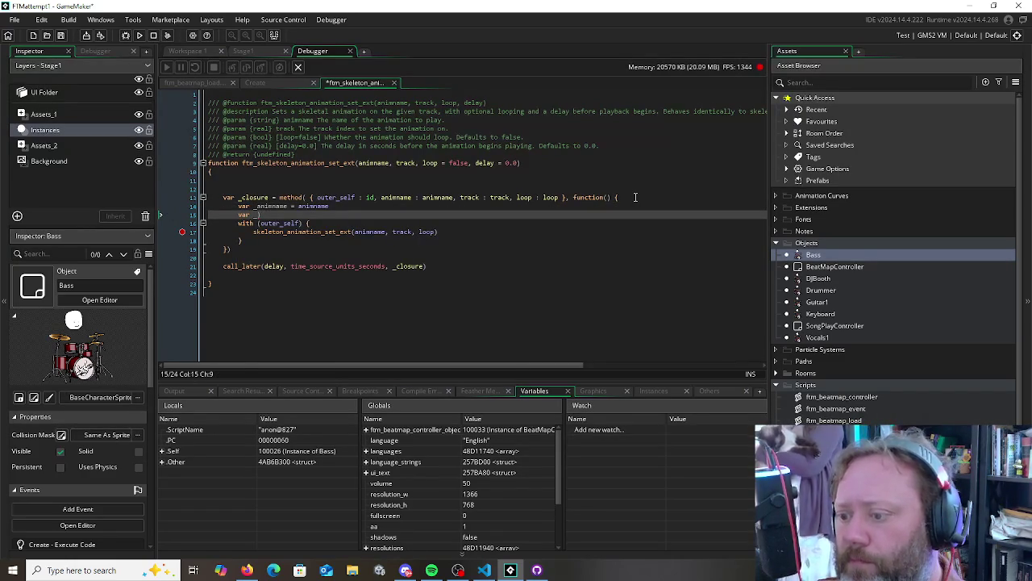
pyautogui.write('track = _t')
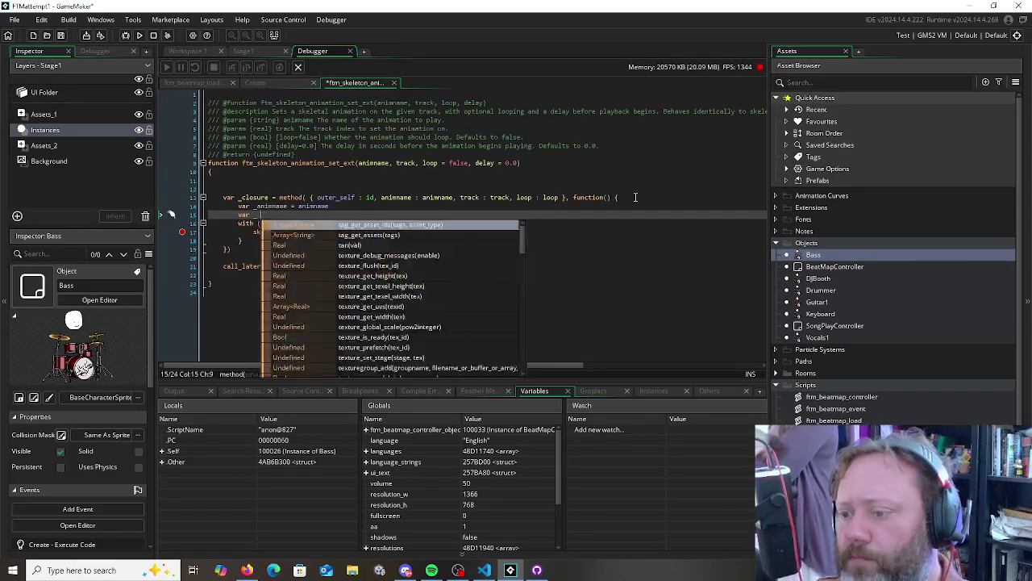
pyautogui.write('r')
pyautogui.press('Return')
pyautogui.press('Return')
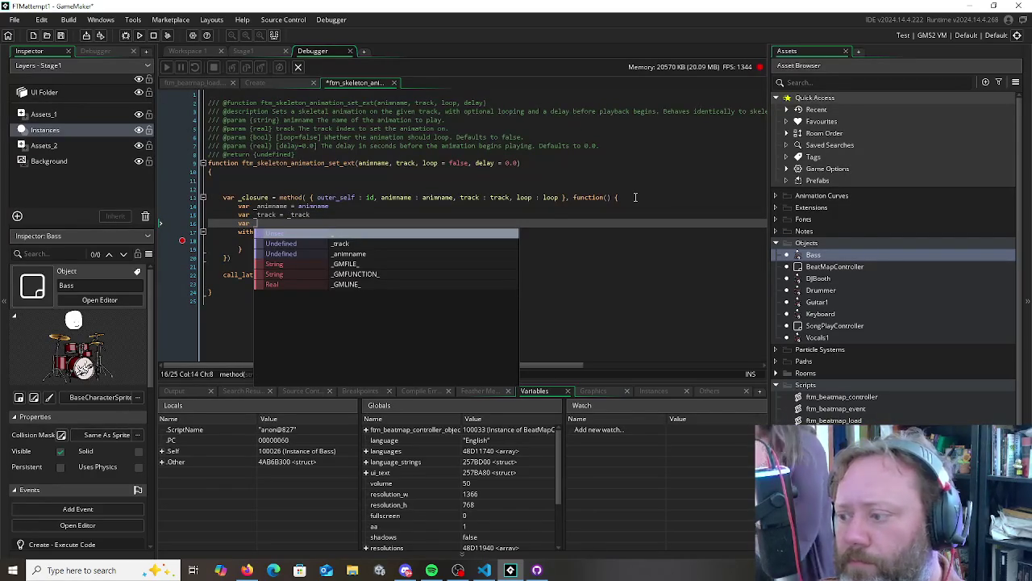
# Add a var _loop = loop line below the _track line
pyautogui.write('loop =')
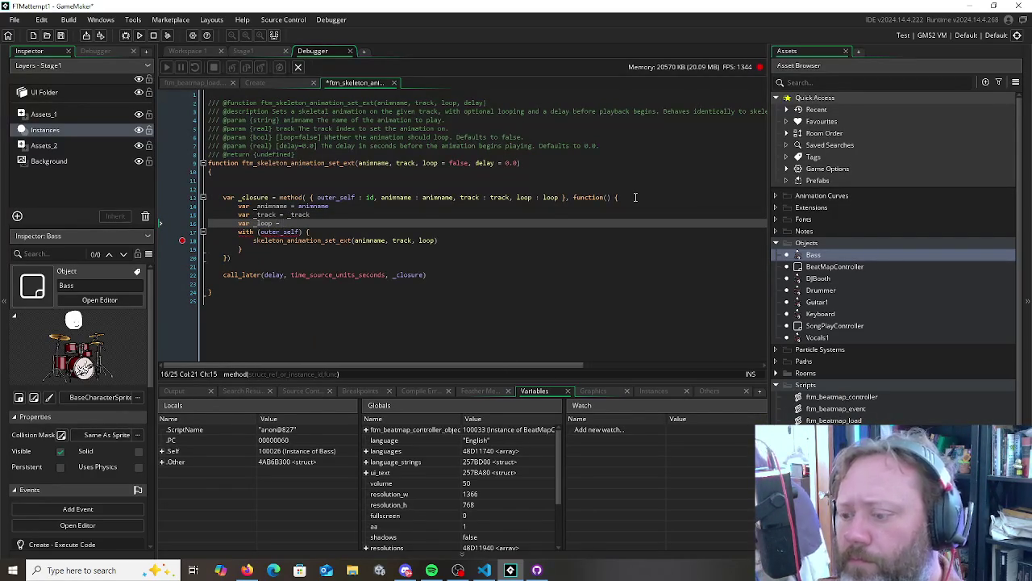
pyautogui.press('Up')
pyautogui.press('Down')
pyautogui.write('_loop')
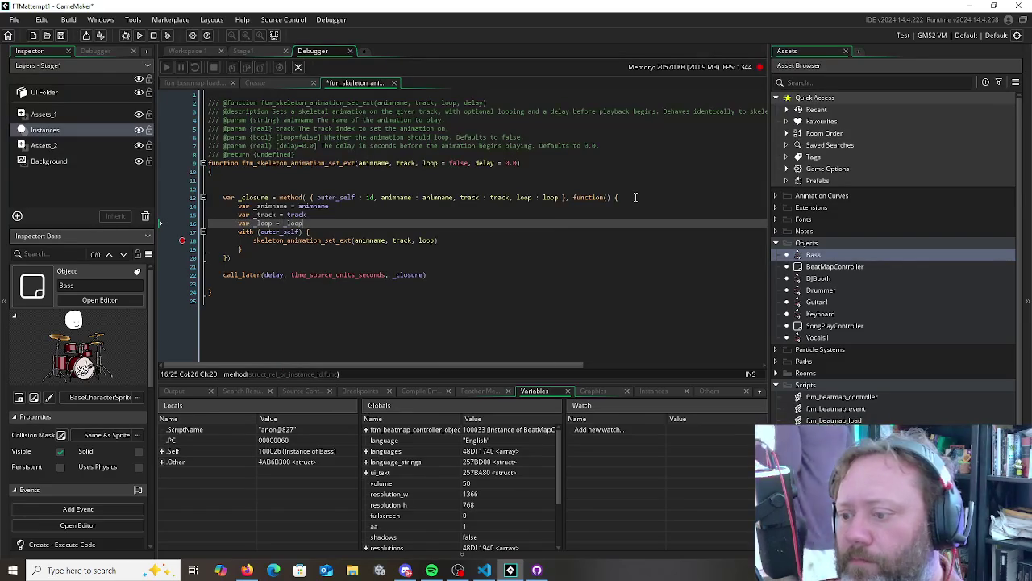
pyautogui.press('Down')
pyautogui.press('Down')
pyautogui.press('Up')
pyautogui.press('Up')
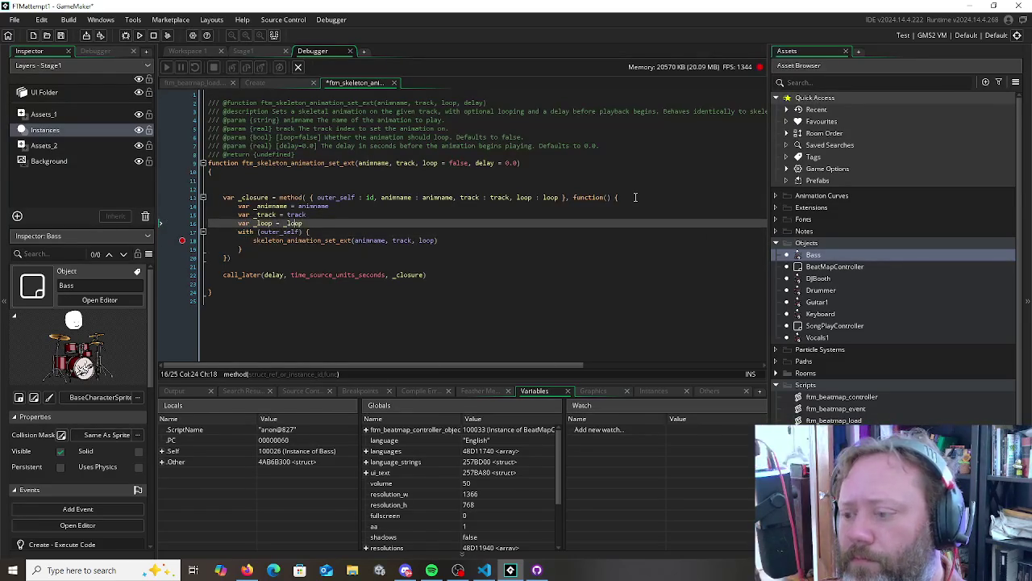
pyautogui.press('Down')
pyautogui.press('Down')
pyautogui.press('Down')
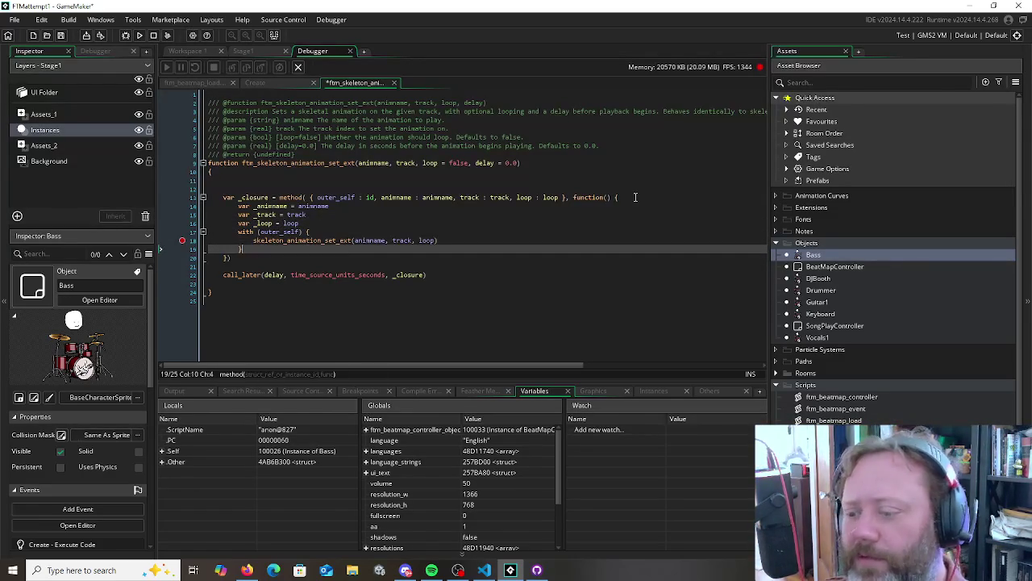
# Insert blank lines for spacing and set a breakpoint on the with (outer_self) line
pyautogui.press('Return')
pyautogui.press('Up')
pyautogui.press('Up')
pyautogui.press('Up')
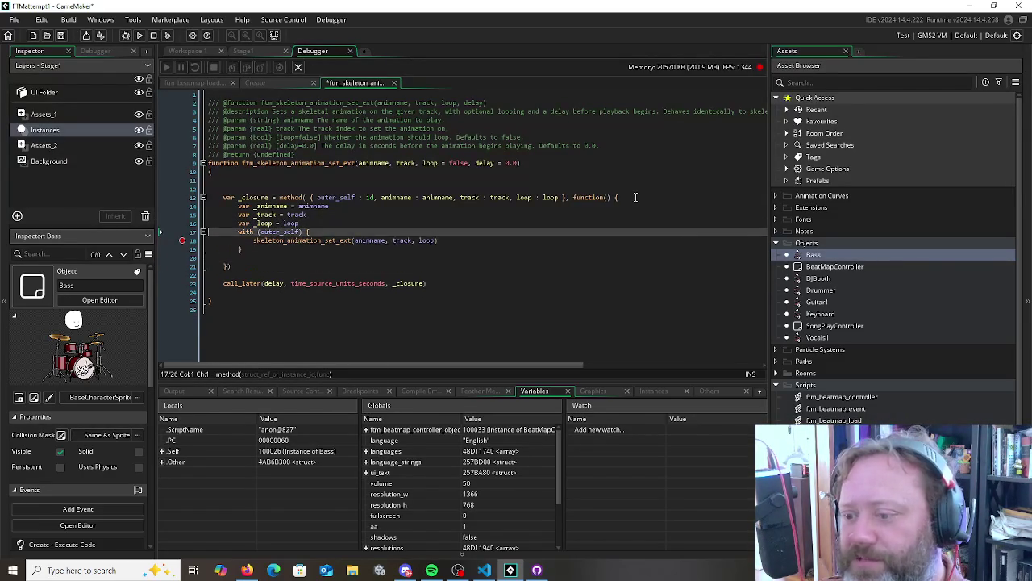
pyautogui.press('Return')
pyautogui.press('Up')
pyautogui.press('Up')
pyautogui.press('Up')
pyautogui.press('Return')
pyautogui.press('Down')
pyautogui.press('Down')
pyautogui.press('Down')
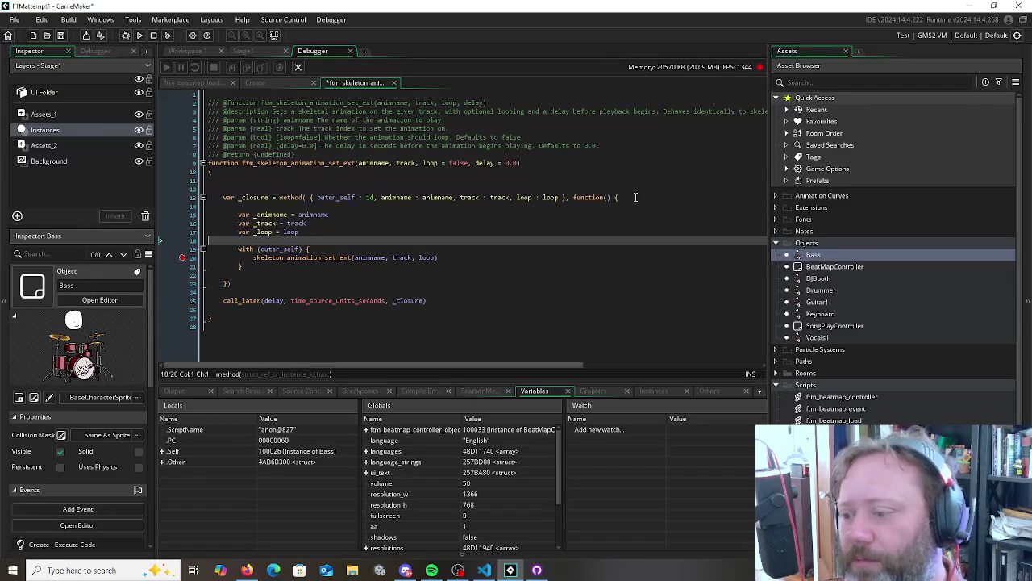
pyautogui.press('Down')
pyautogui.click(182, 249)
pyautogui.press('Down')
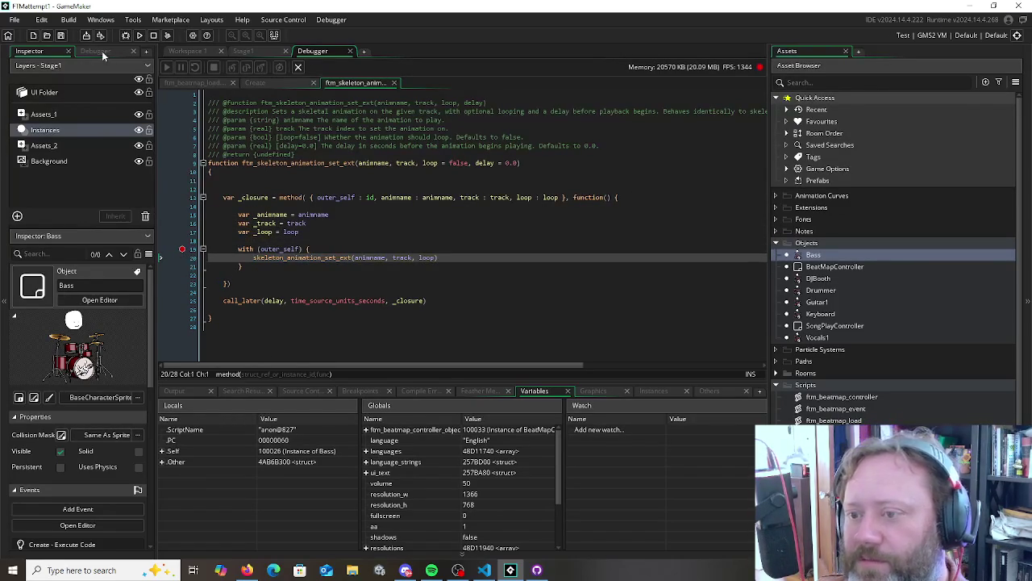
# Debug-run to the with breakpoint, read _animname "Bass_Strum_1", _track 7, _loop false, then stop
pyautogui.click(125, 35)
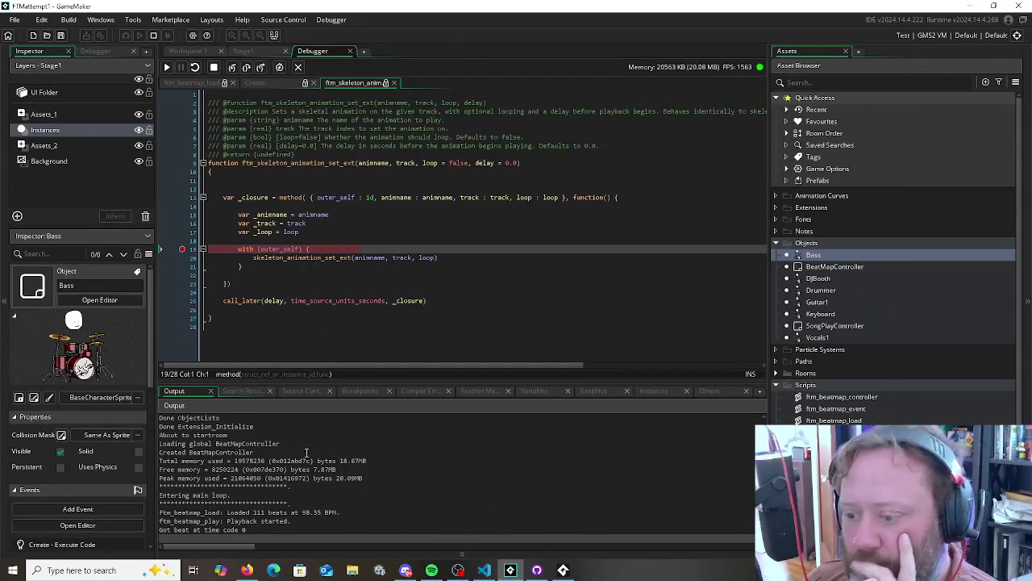
pyautogui.click(532, 392)
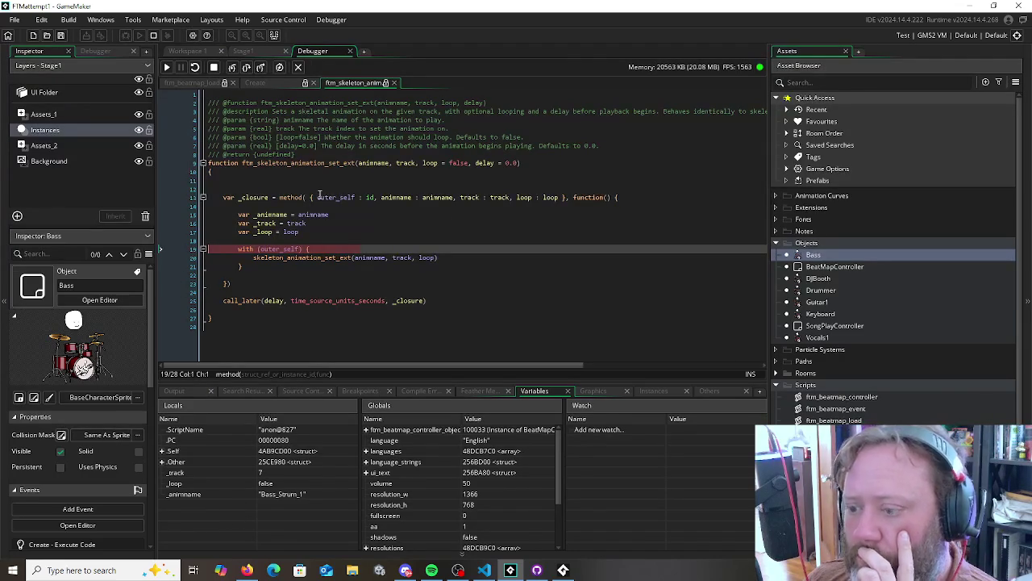
pyautogui.click(154, 36)
pyautogui.doubleClick(271, 215)
# Replace the call's animname, track and loop arguments with _animname, _track and _loop, save, and rerun
pyautogui.hotkey('ctrl', 'c')
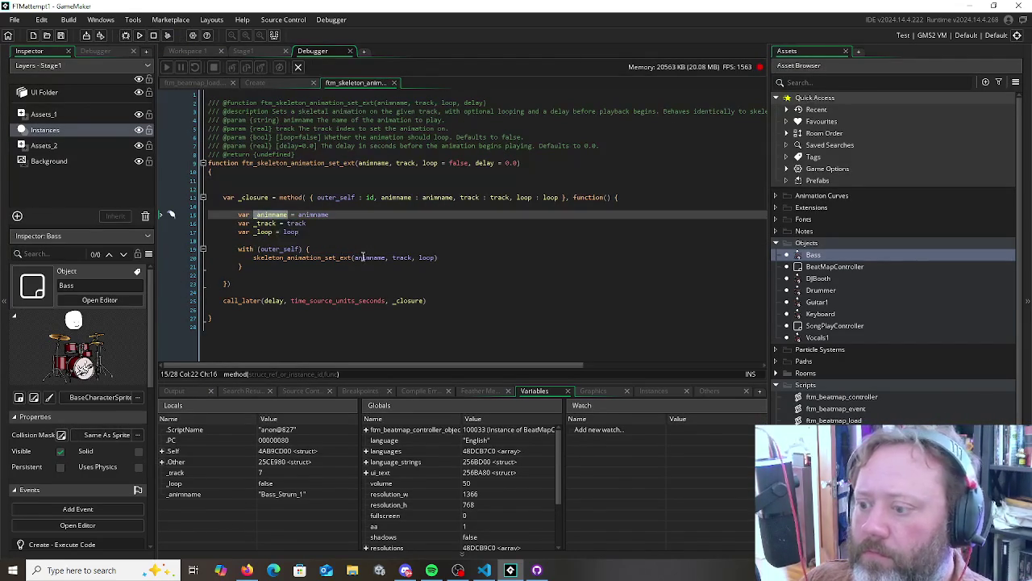
pyautogui.doubleClick(363, 257)
pyautogui.hotkey('ctrl', 'v')
pyautogui.doubleClick(266, 223)
pyautogui.hotkey('ctrl', 'c')
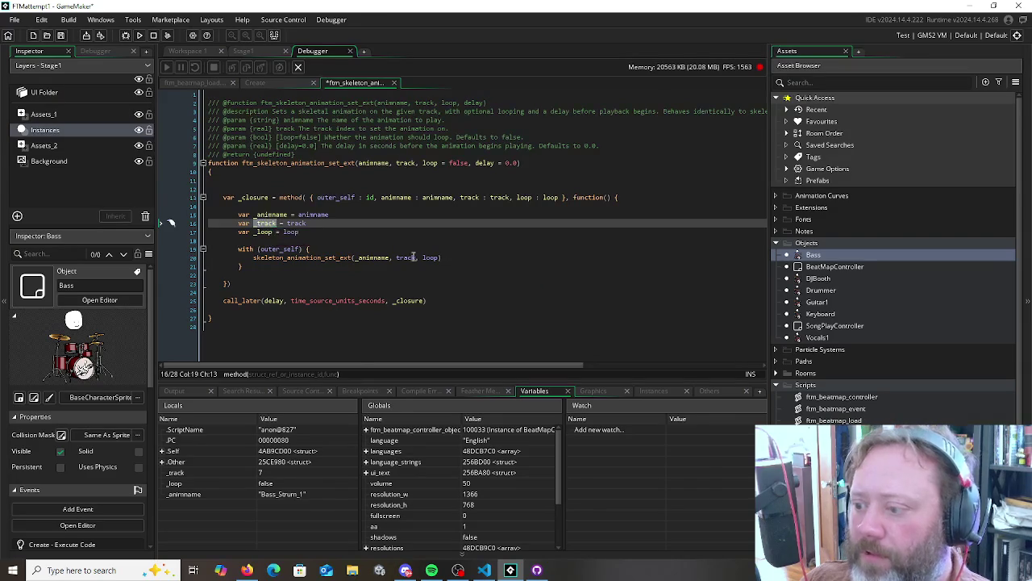
pyautogui.doubleClick(406, 257)
pyautogui.hotkey('ctrl', 'v')
pyautogui.doubleClick(262, 231)
pyautogui.hotkey('ctrl', 'c')
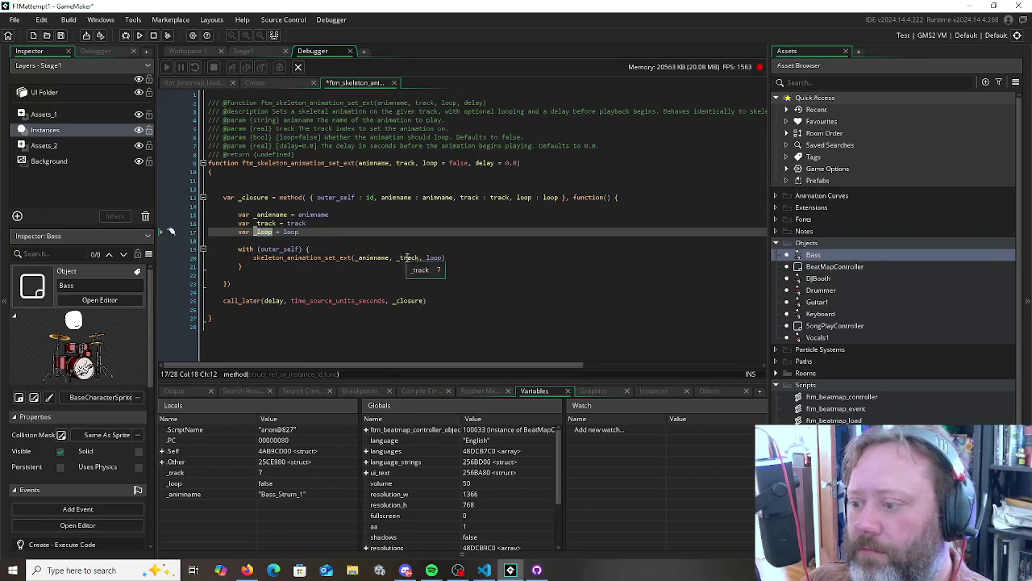
pyautogui.doubleClick(436, 258)
pyautogui.hotkey('ctrl', 'v')
pyautogui.click(253, 275)
pyautogui.hotkey('ctrl', 's')
pyautogui.click(125, 35)
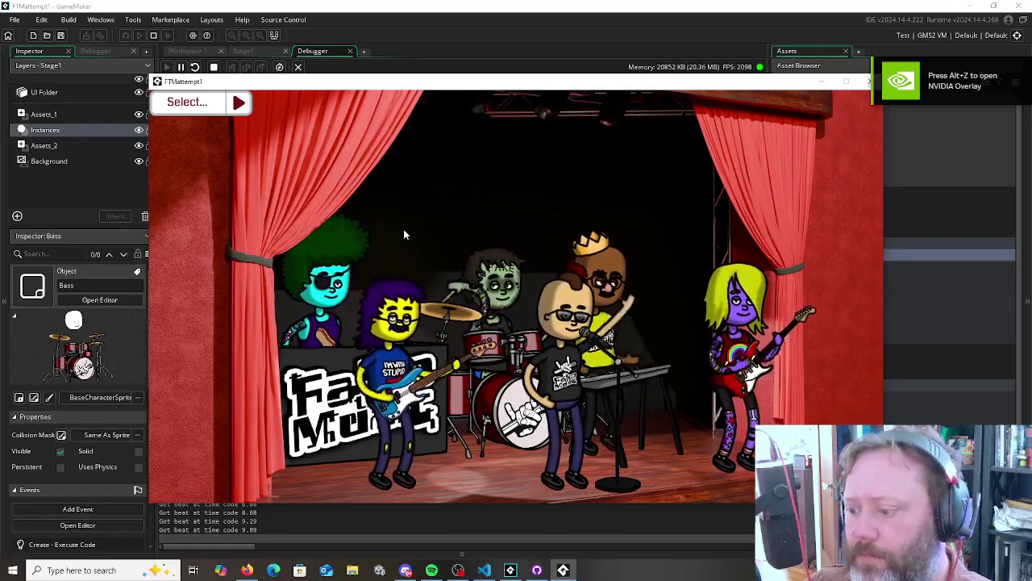
# Break on the _closure line, read Bass_Strum_1's delay 0.30874999999999986 in Variables, resume, and remove the breakpoint
pyautogui.hotkey('alt', 'Tab')
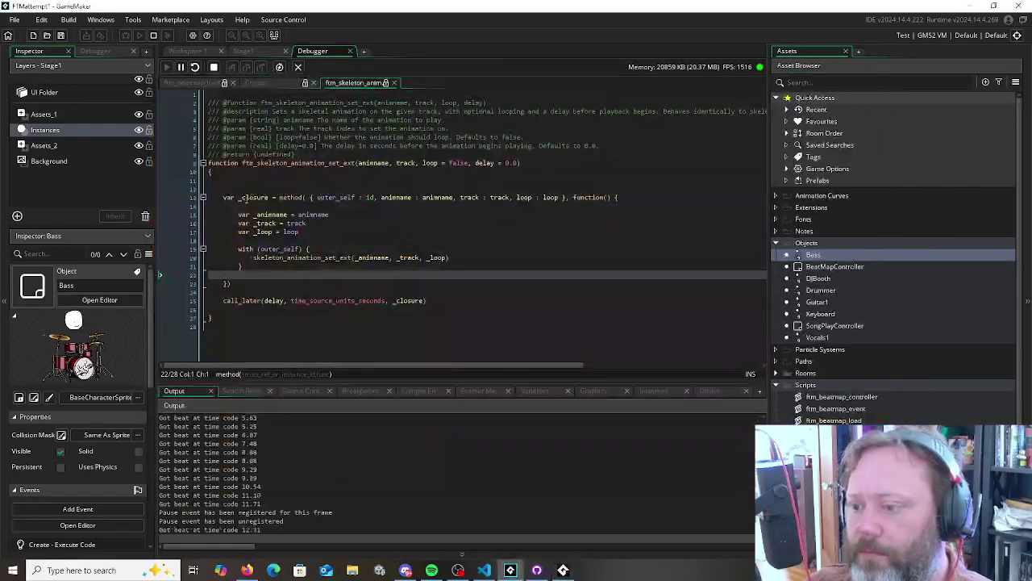
pyautogui.click(192, 198)
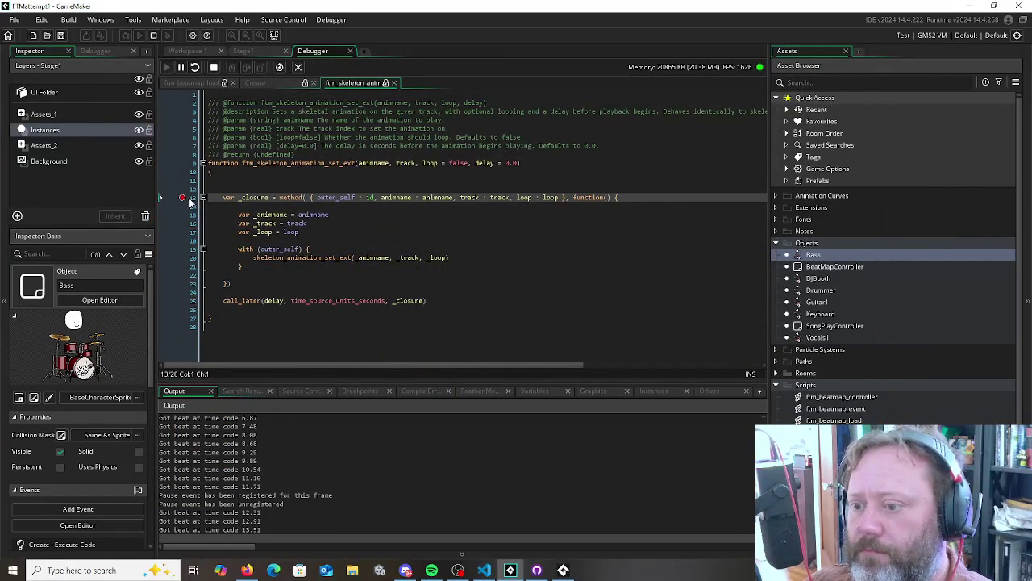
pyautogui.scroll(-1, 330, 477)
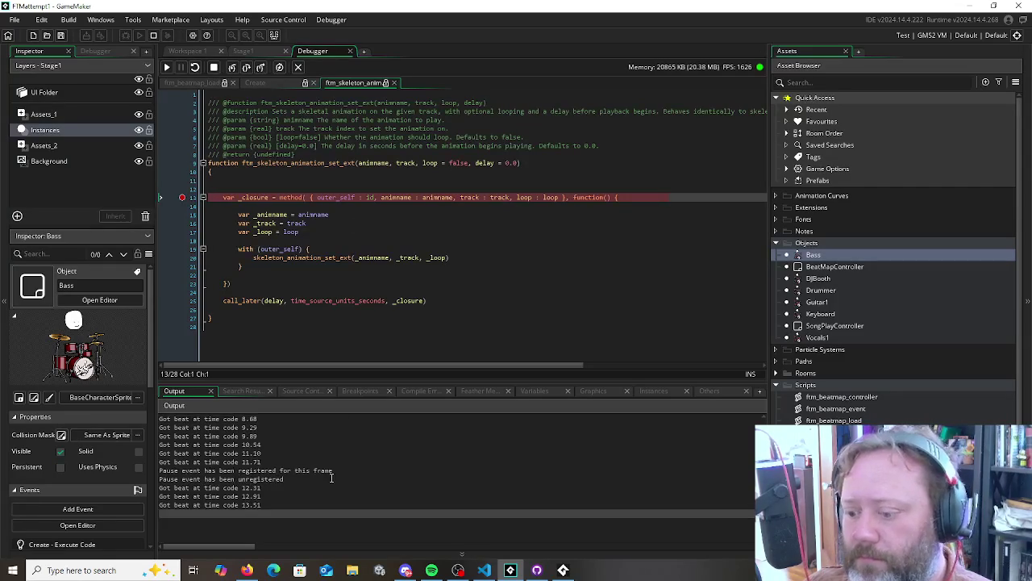
pyautogui.scroll(4, 330, 478)
pyautogui.click(532, 393)
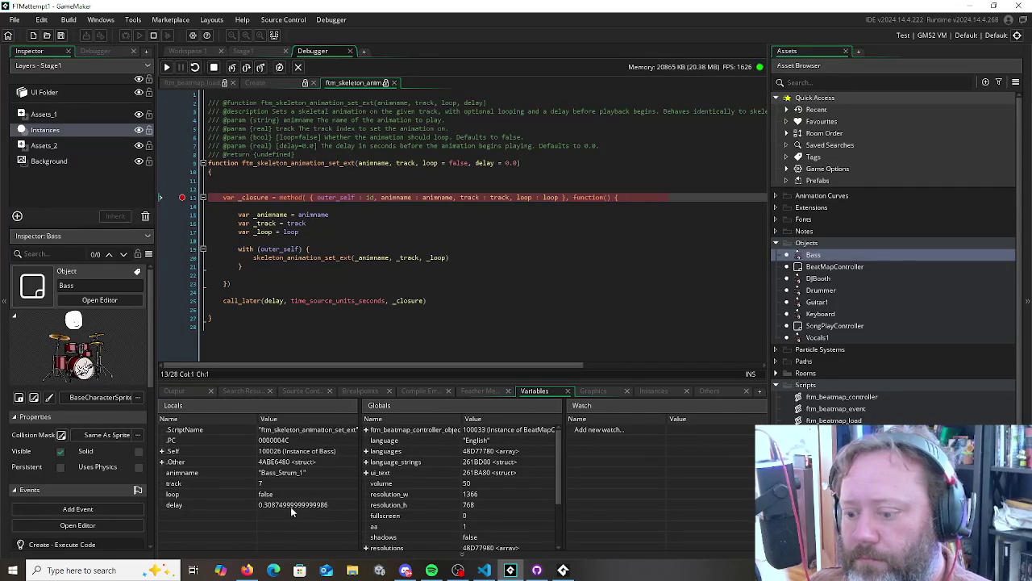
pyautogui.click(166, 67)
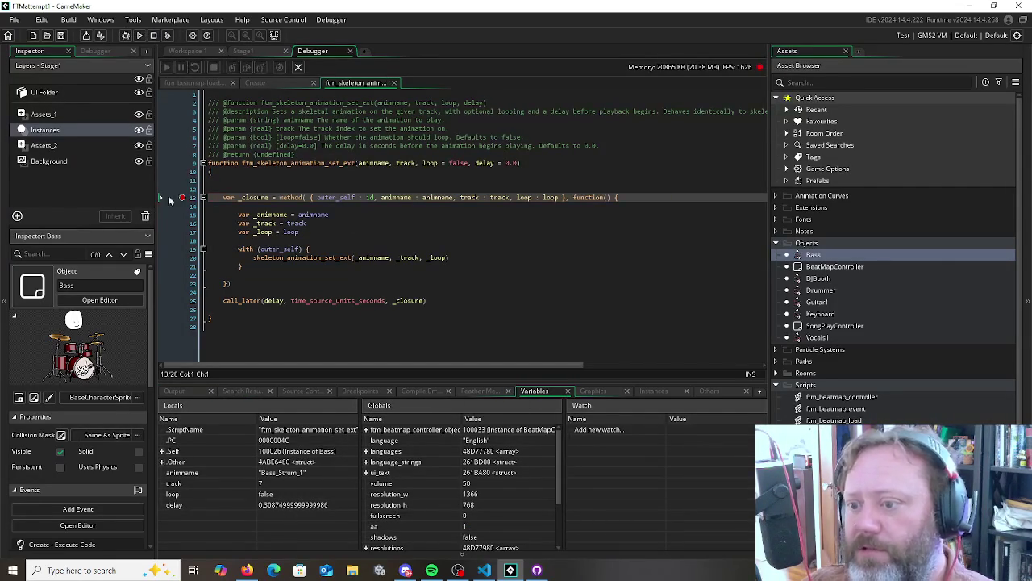
pyautogui.click(263, 179)
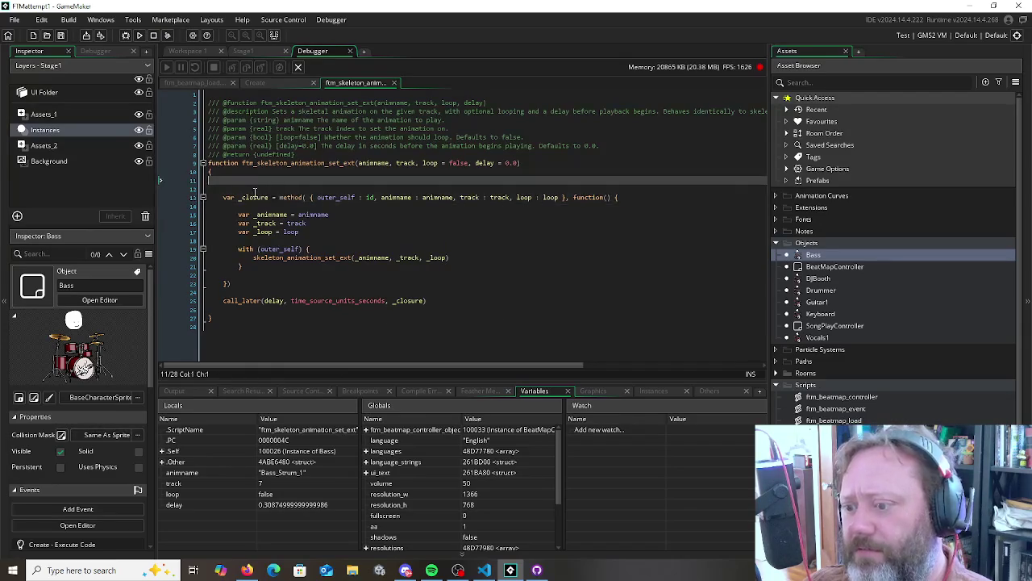
# Rerun the game to watch the band characters animate on stage, then close the game window
pyautogui.hotkey('alt', 'Tab')
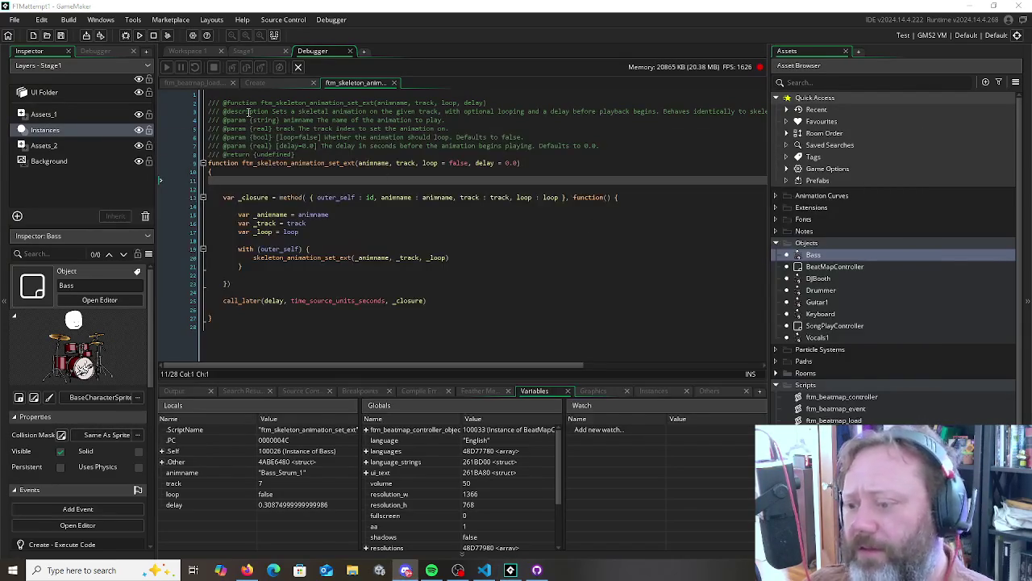
pyautogui.click(125, 35)
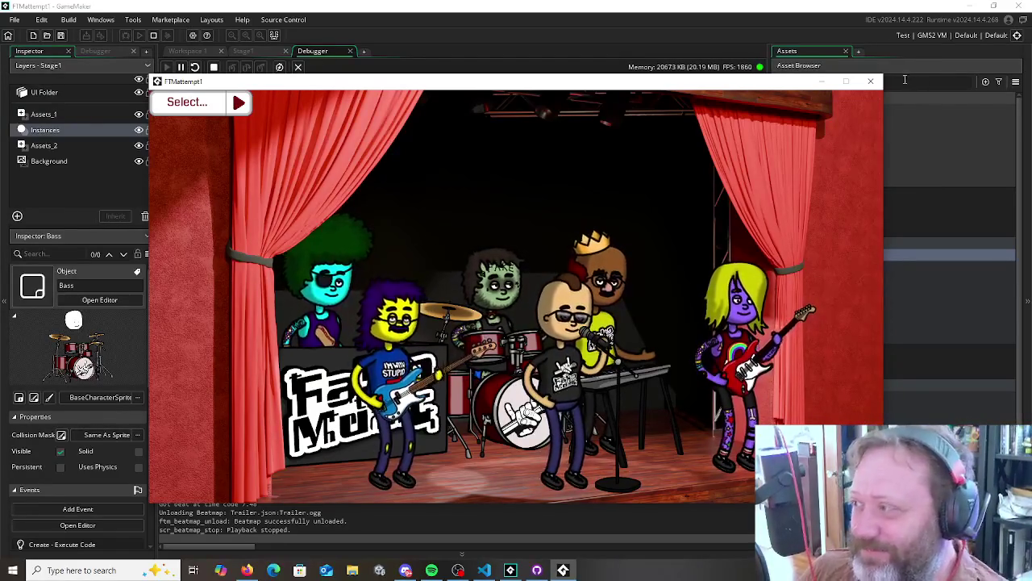
pyautogui.click(872, 83)
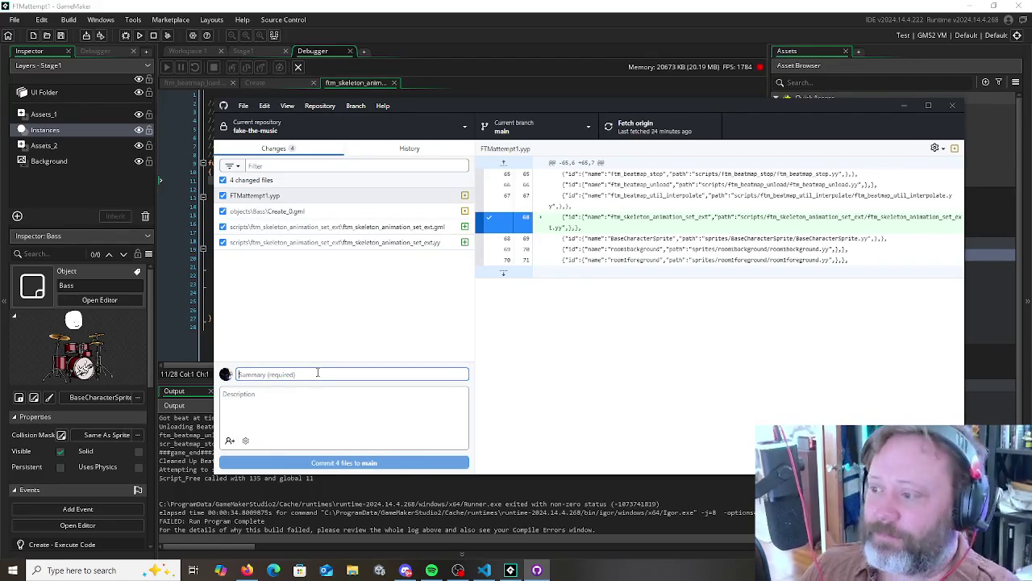
# Review the diffs of Create_0.gml, FTMattempt1.yyp and the ftm_skeleton_animation_set_ext script files
pyautogui.click(278, 211)
pyautogui.click(278, 200)
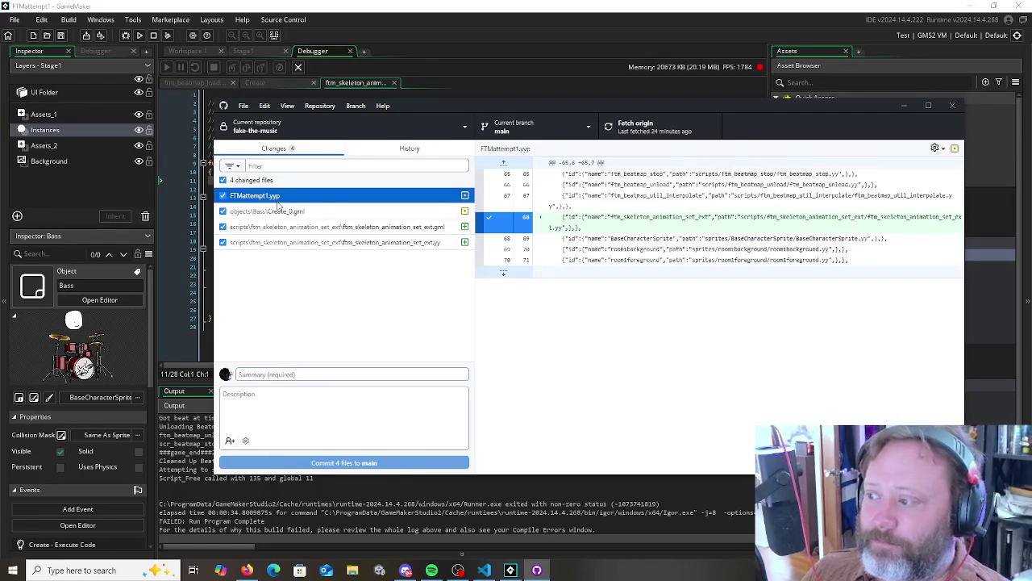
pyautogui.click(305, 230)
pyautogui.click(321, 242)
pyautogui.click(321, 228)
pyautogui.click(300, 211)
pyautogui.click(322, 242)
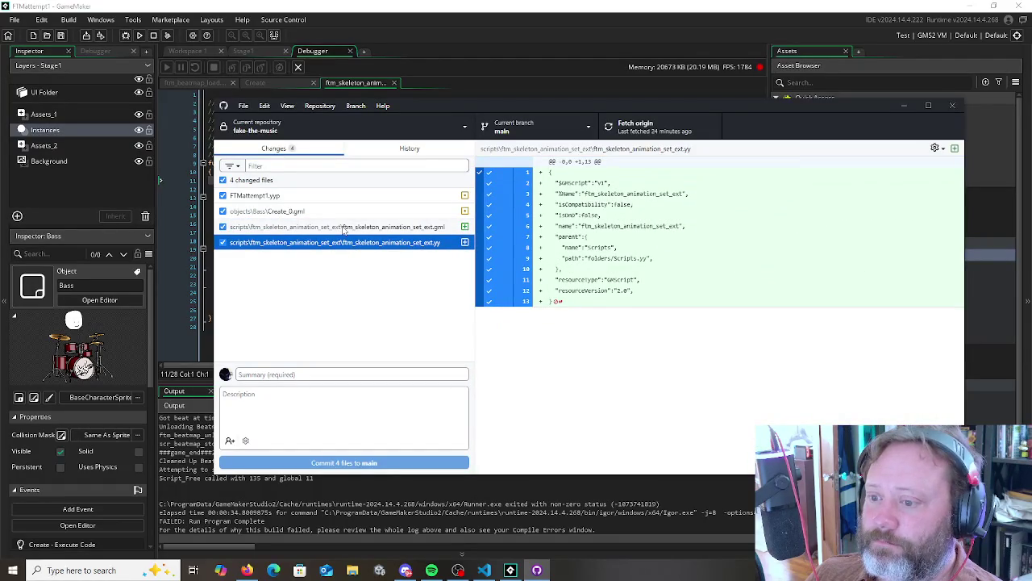
# Select the two ftm_skeleton_animation_set_ext script files and inspect their file actions without choosing one
pyautogui.keyDown('shift'); pyautogui.click(344, 227); pyautogui.keyUp('shift')
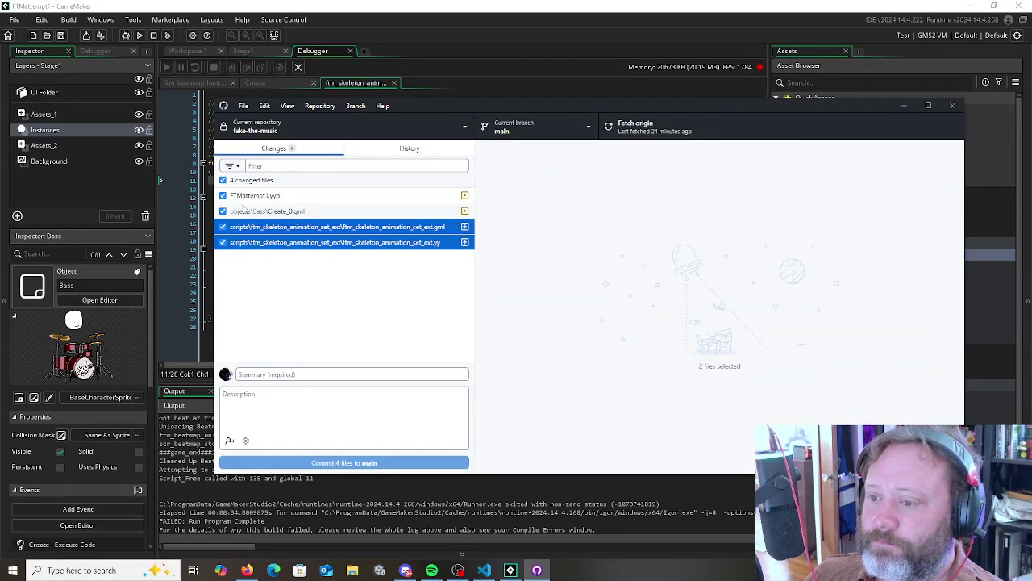
pyautogui.rightClick(329, 245)
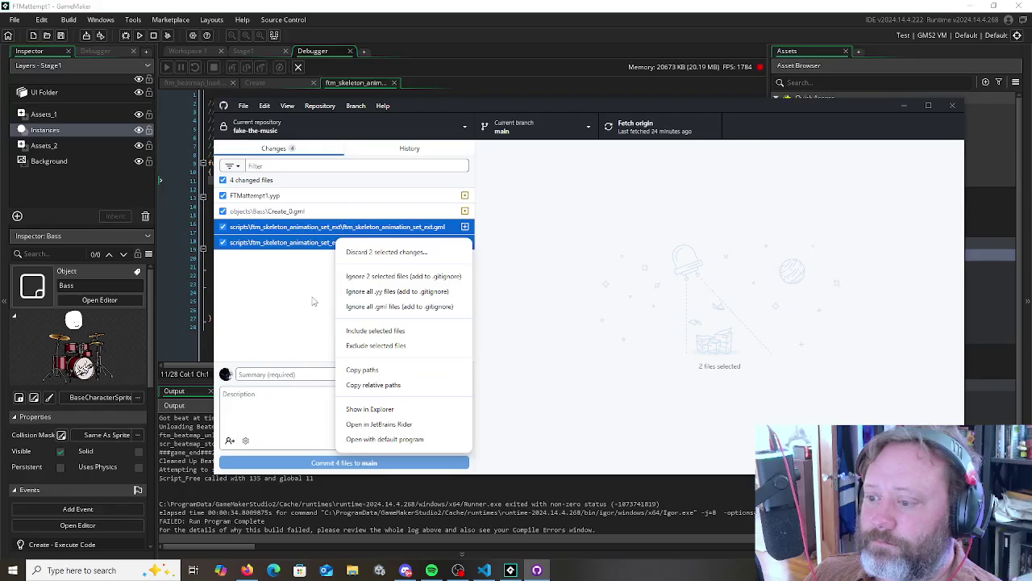
pyautogui.click(314, 298)
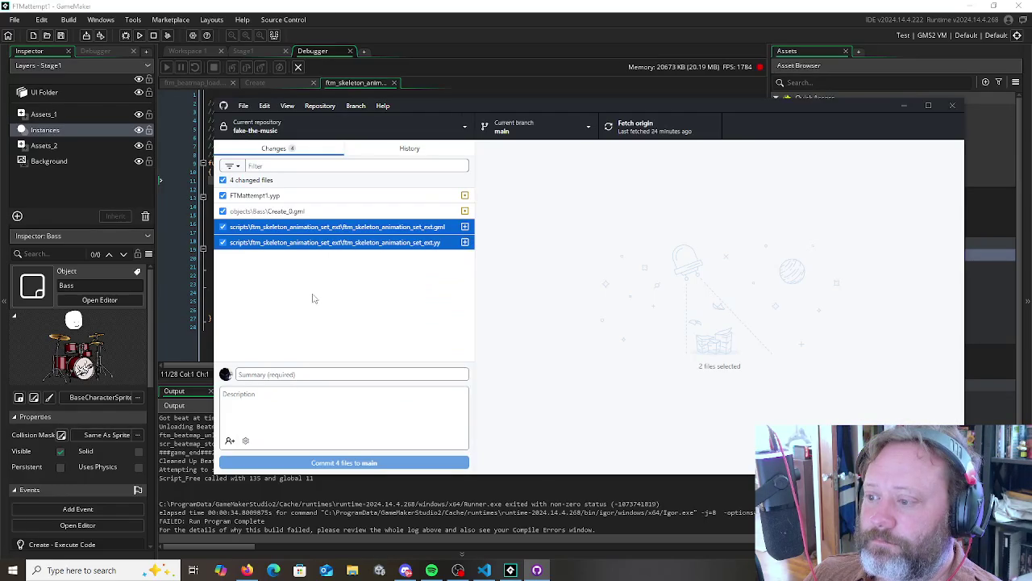
pyautogui.rightClick(256, 246)
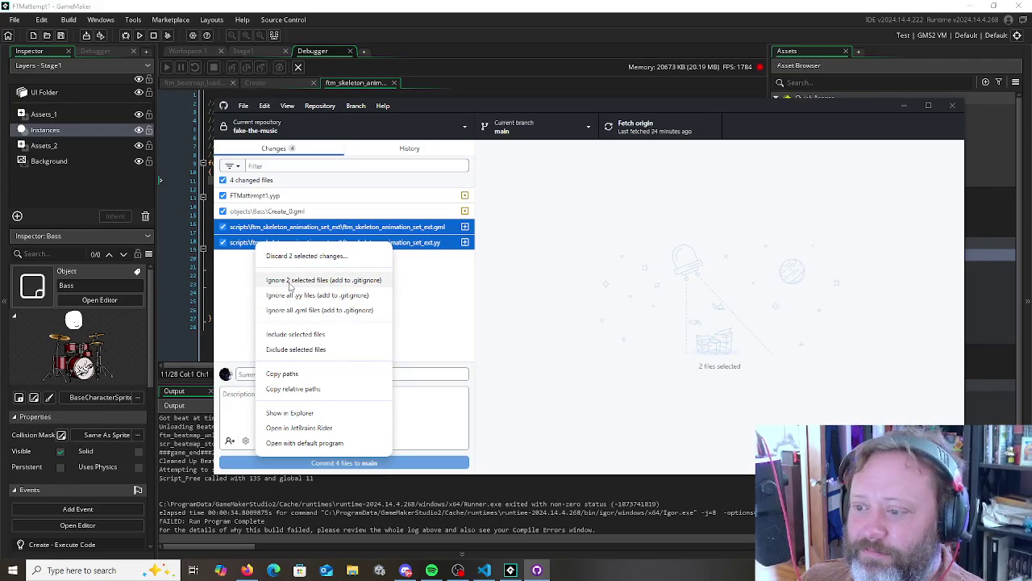
pyautogui.click(223, 312)
pyautogui.click(465, 226)
pyautogui.click(468, 242)
pyautogui.click(443, 229)
pyautogui.keyDown('shift'); pyautogui.click(435, 242); pyautogui.keyUp('shift')
pyautogui.rightClick(429, 239)
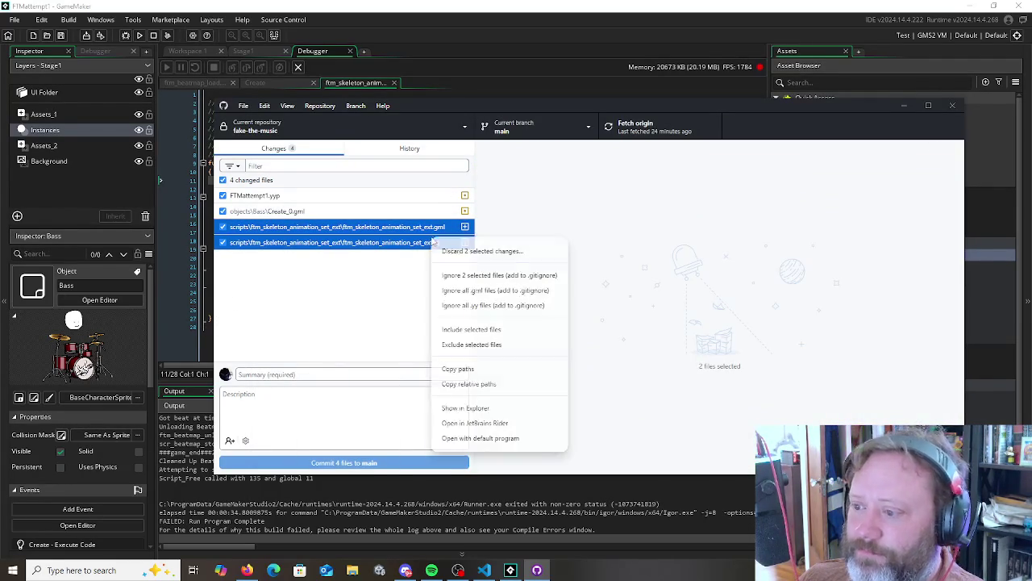
pyautogui.click(396, 340)
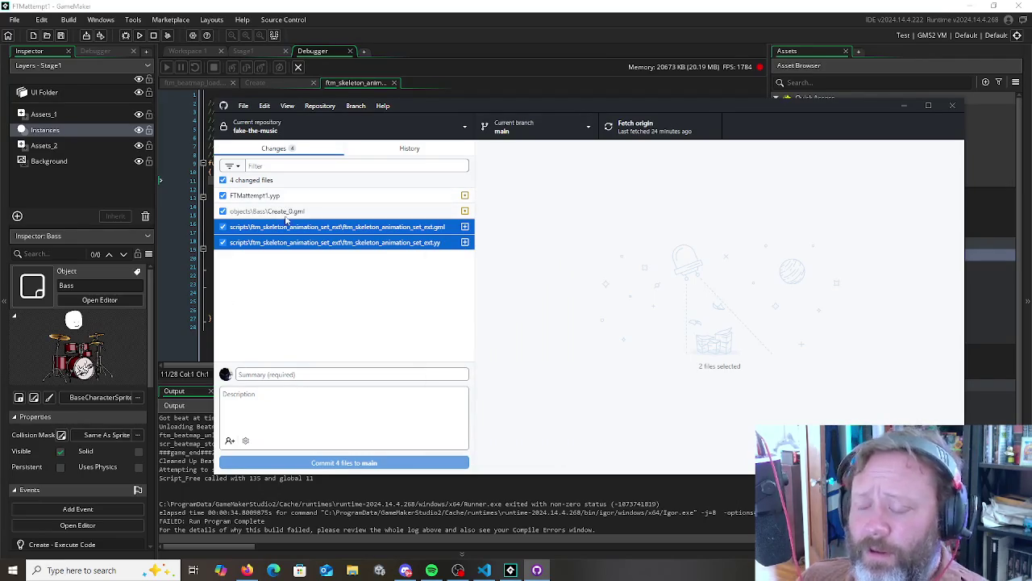
# Fetch and pull origin, stashing the local changes so the pull continues
pyautogui.click(634, 132)
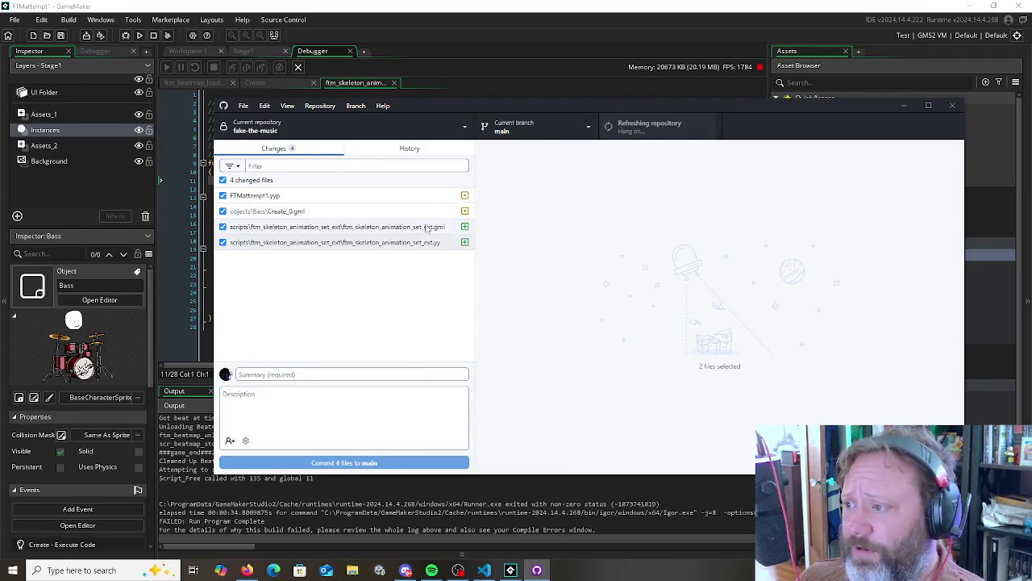
pyautogui.click(682, 127)
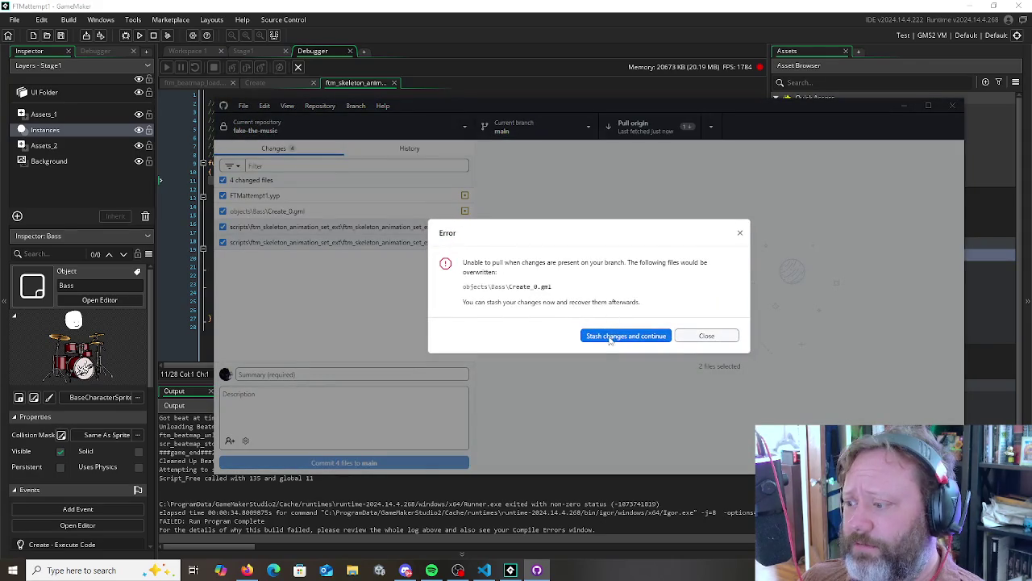
pyautogui.click(593, 336)
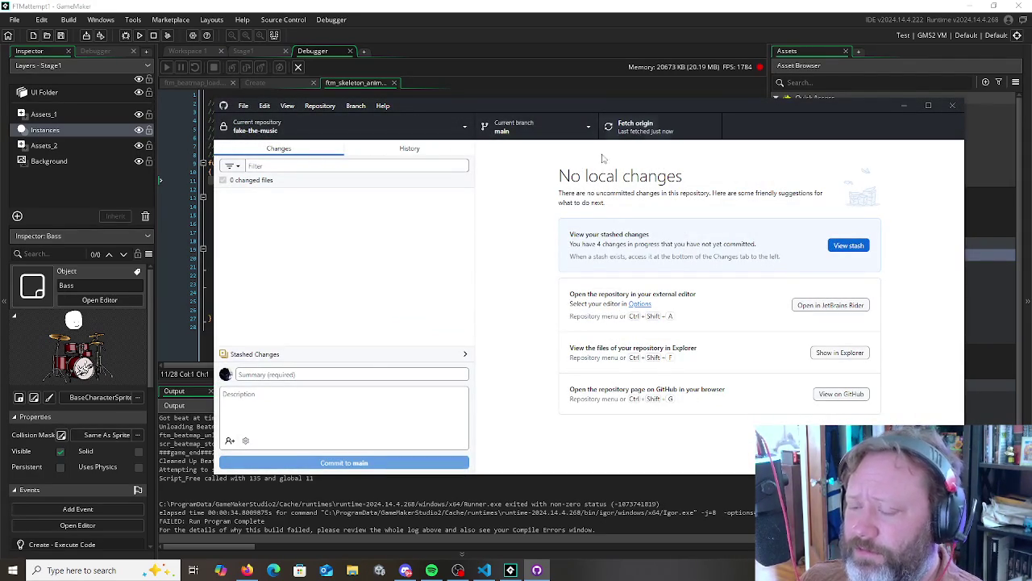
# Check the commit history after the pull, then return to the Changes list
pyautogui.click(401, 151)
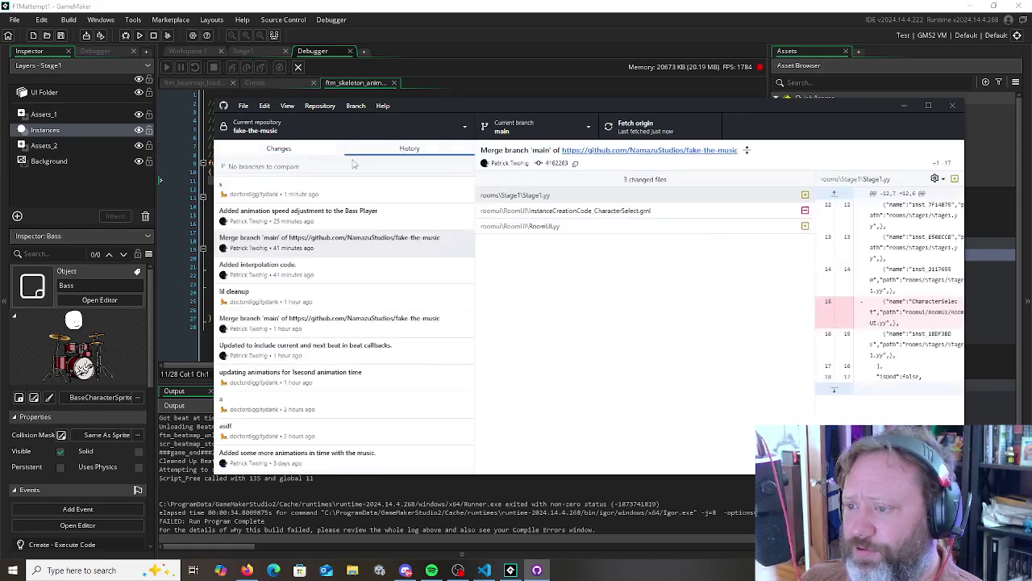
pyautogui.click(312, 153)
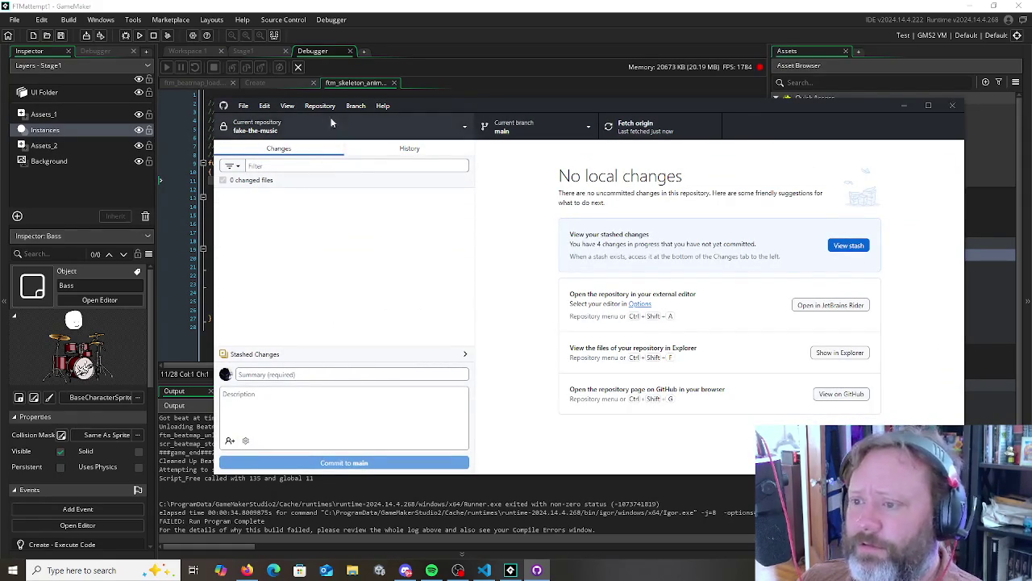
pyautogui.click(310, 108)
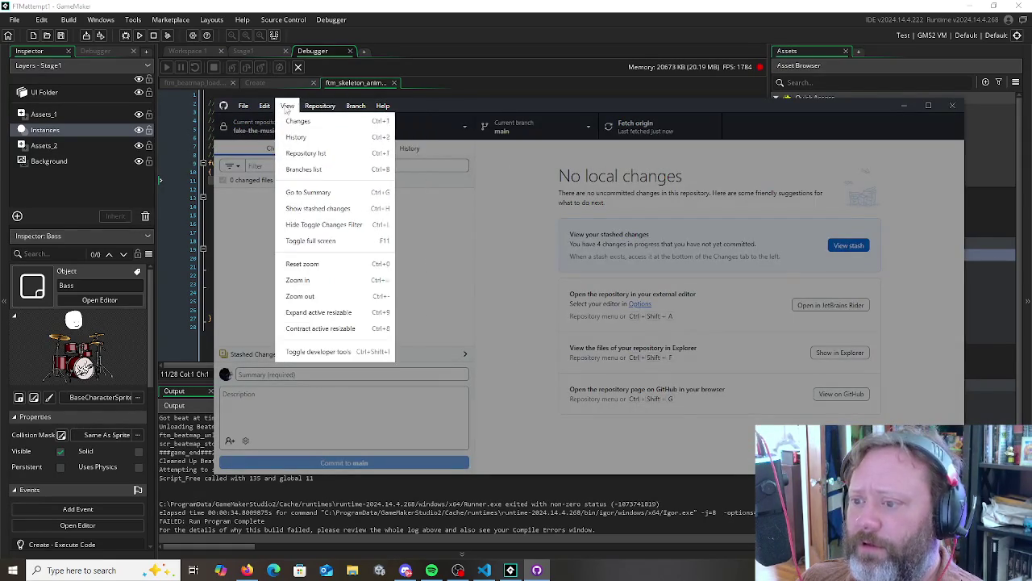
pyautogui.click(286, 106)
# Restore the stashed changes and view the conflicted Create_0.gml diff
pyautogui.click(843, 246)
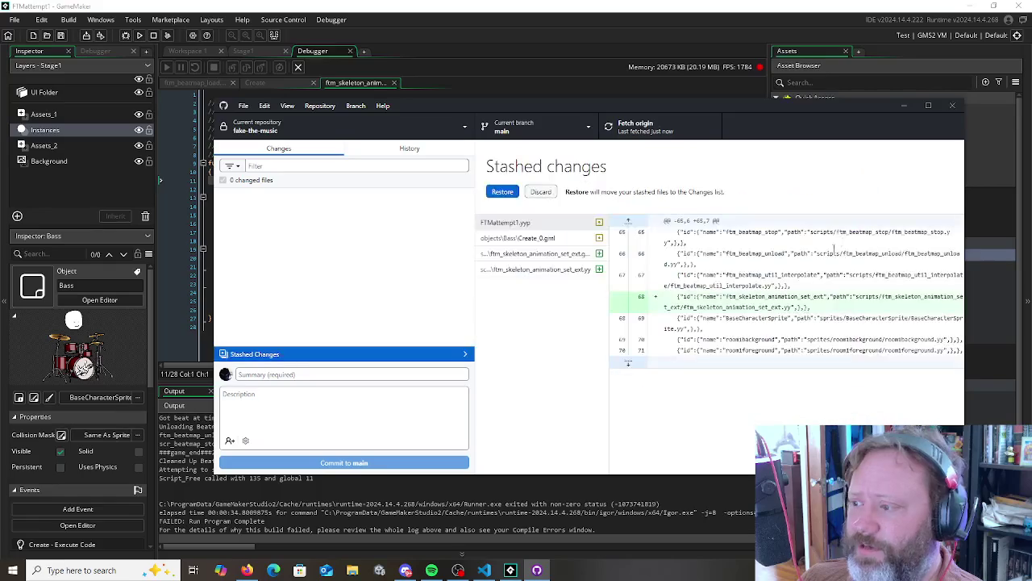
pyautogui.click(515, 194)
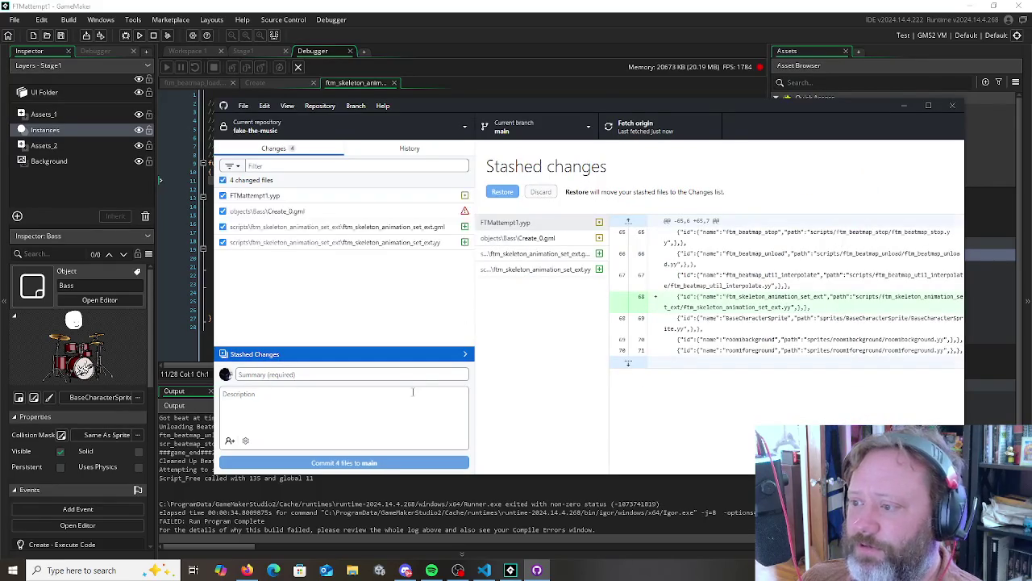
pyautogui.click(364, 212)
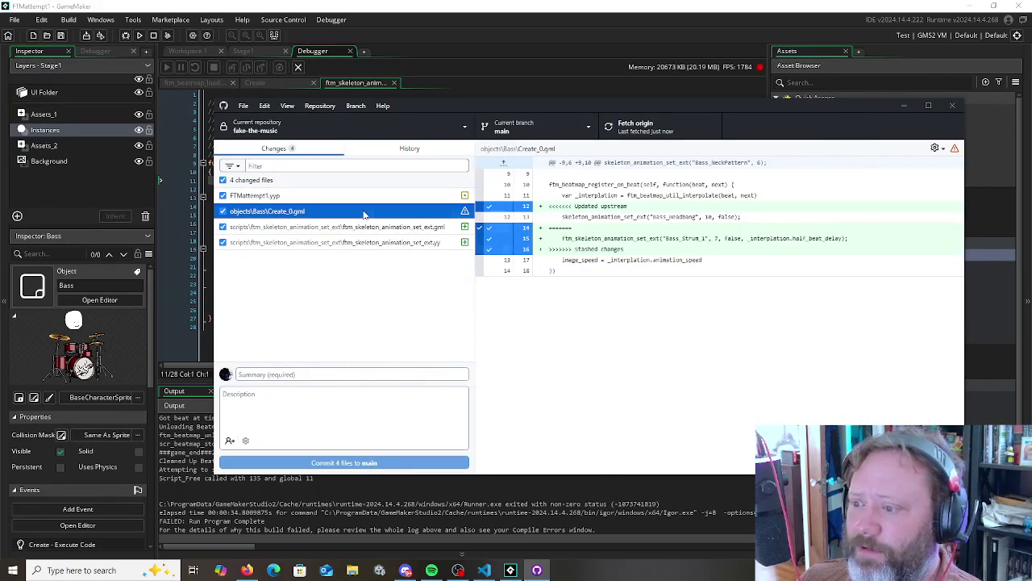
# Discard the conflicted changes to Create_0.gml
pyautogui.rightClick(363, 213)
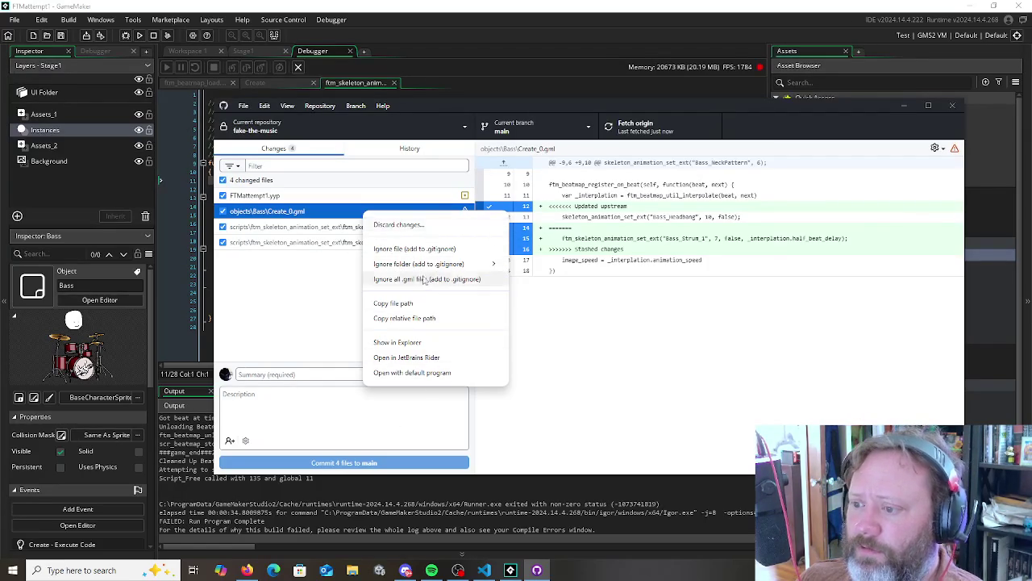
pyautogui.click(279, 315)
pyautogui.click(285, 198)
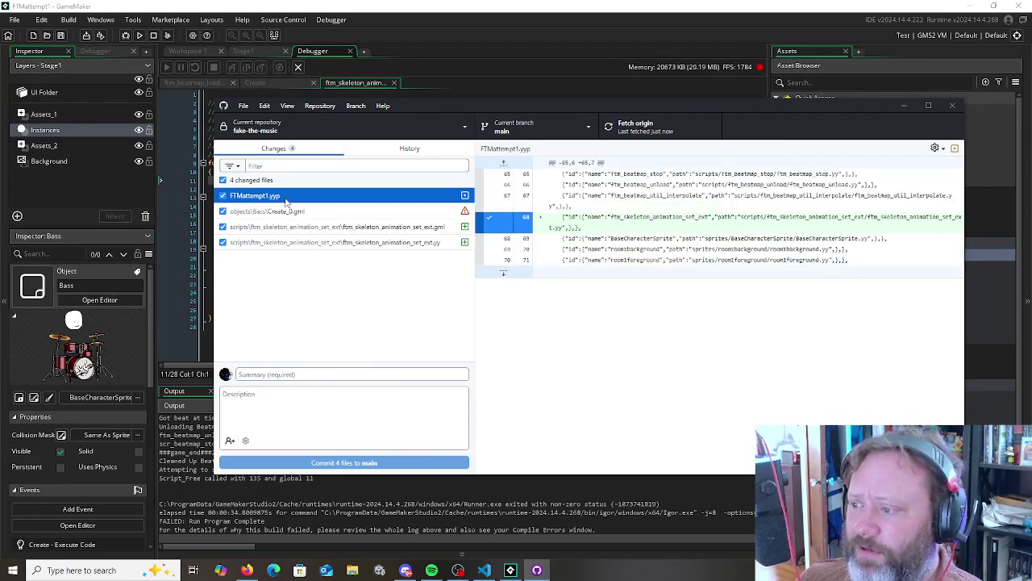
pyautogui.rightClick(288, 214)
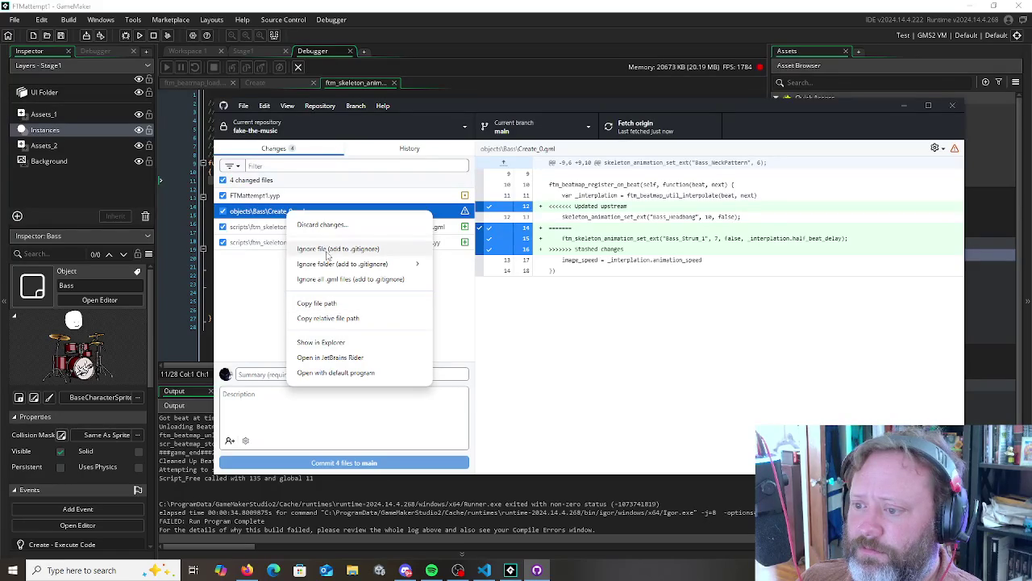
pyautogui.click(321, 225)
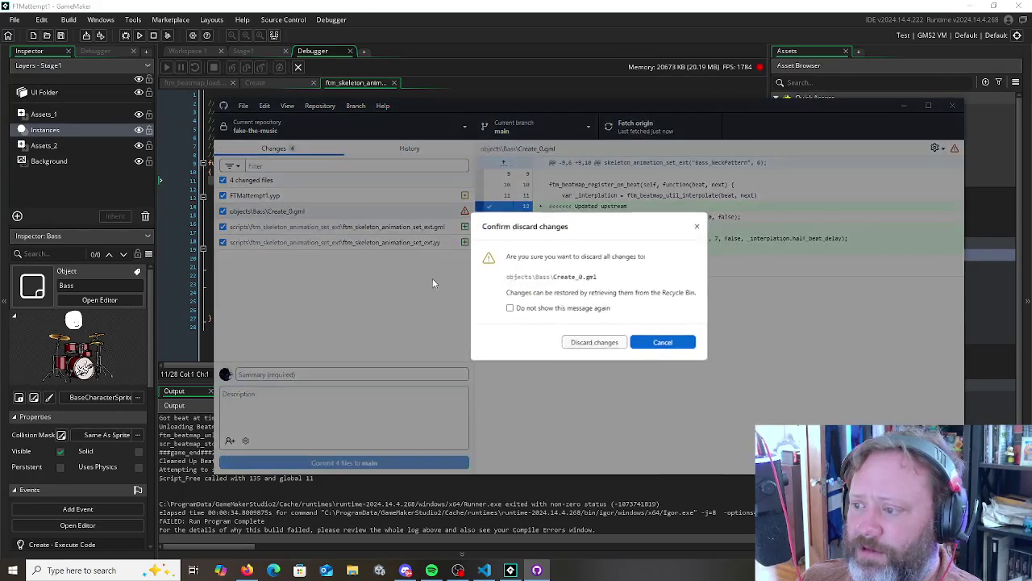
pyautogui.click(601, 342)
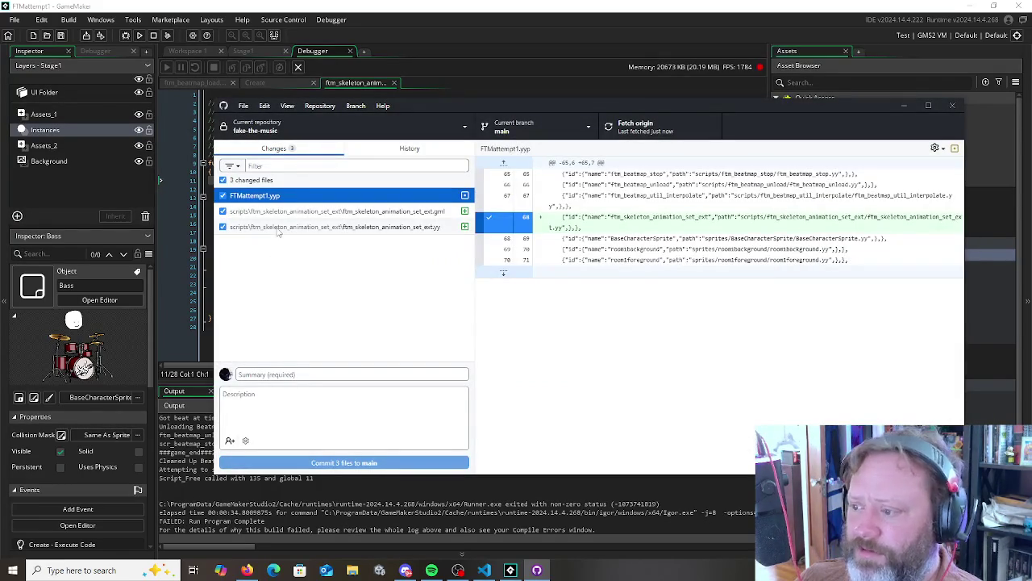
# Review the diffs of the ftm_skeleton_animation_set_ext .gml and .yy files and FTMattempt1.yyp
pyautogui.click(278, 227)
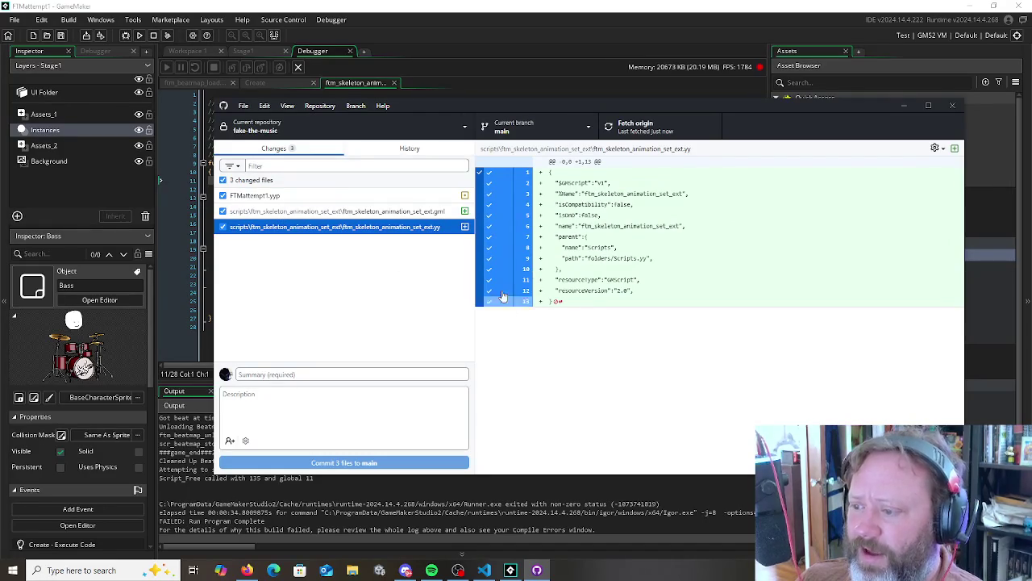
pyautogui.click(410, 215)
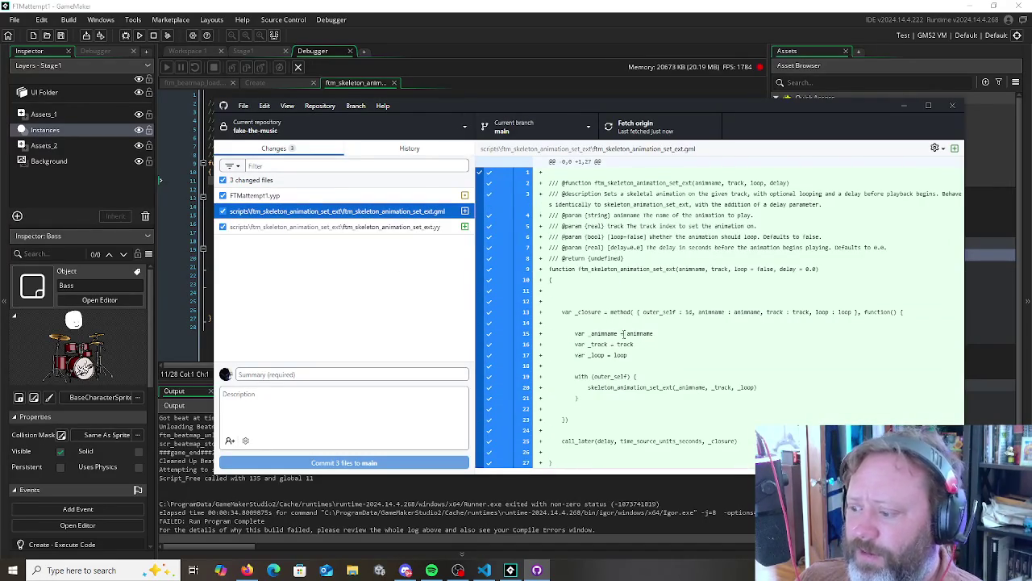
pyautogui.click(242, 195)
pyautogui.click(297, 228)
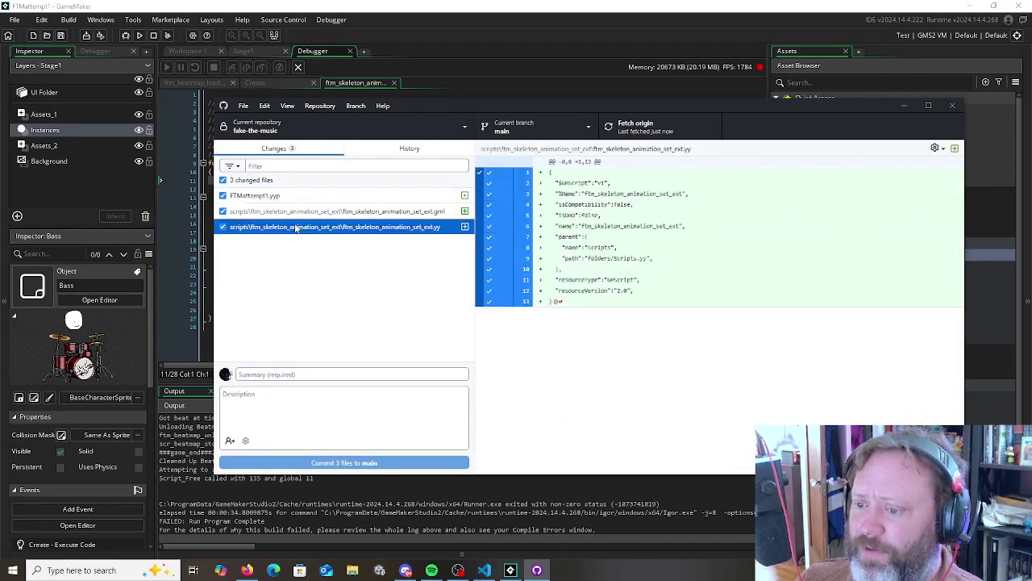
pyautogui.click(299, 374)
# Commit the 3 files as 'Added an tested half beat delay', push to origin, and close GitHub Desktop
pyautogui.write('Added an tested half beat delay f')
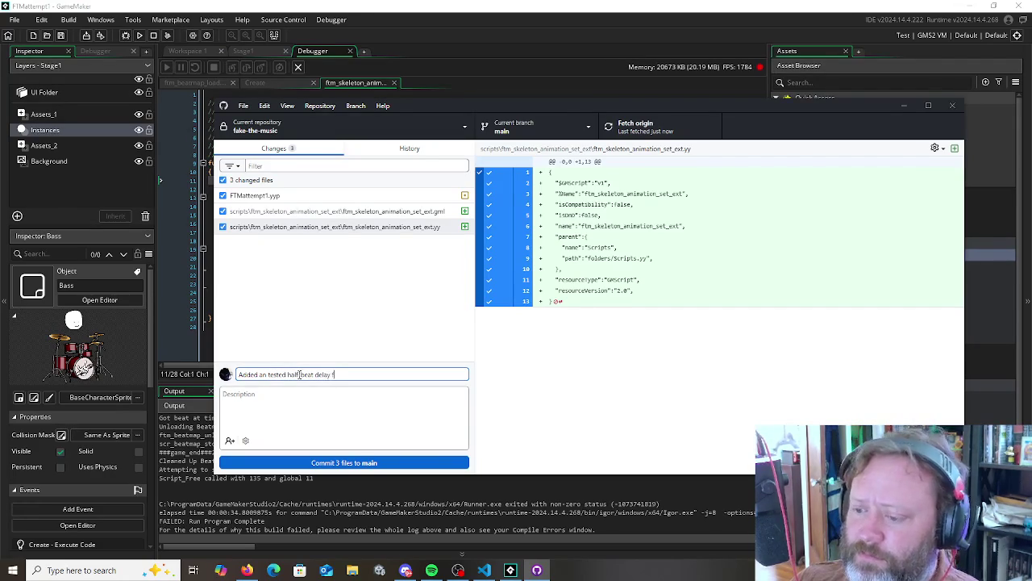
pyautogui.click(428, 462)
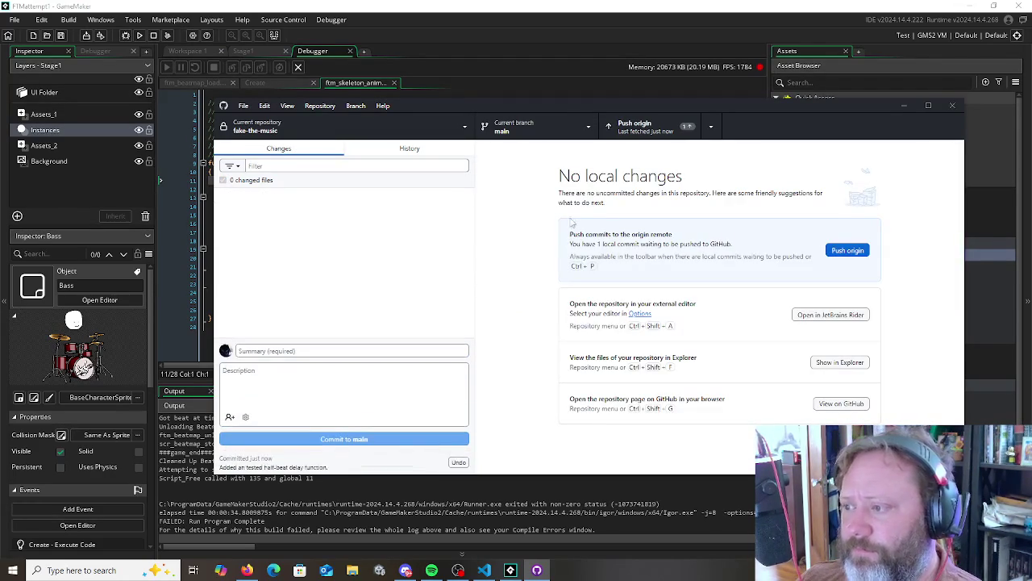
pyautogui.click(620, 137)
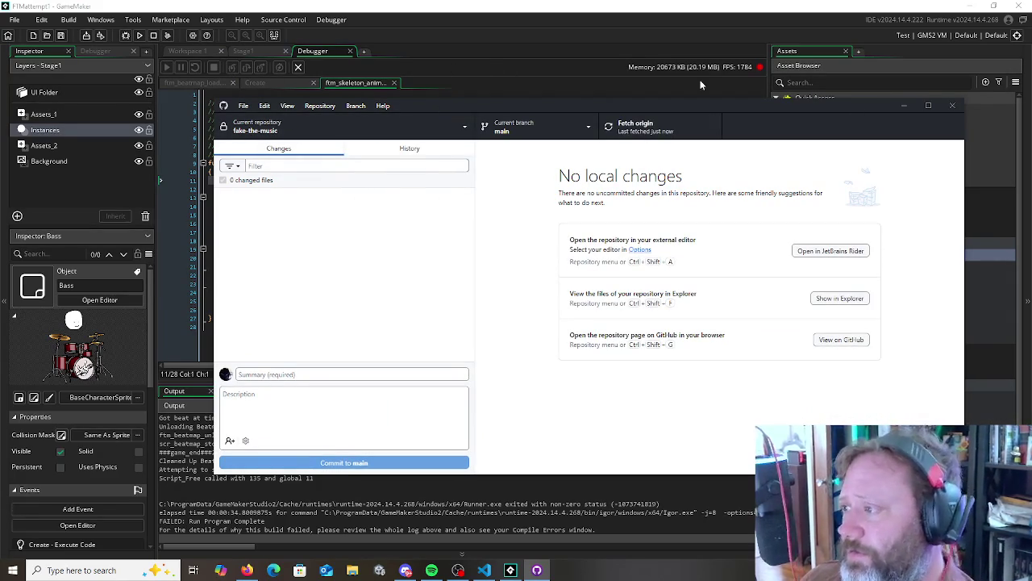
pyautogui.click(952, 108)
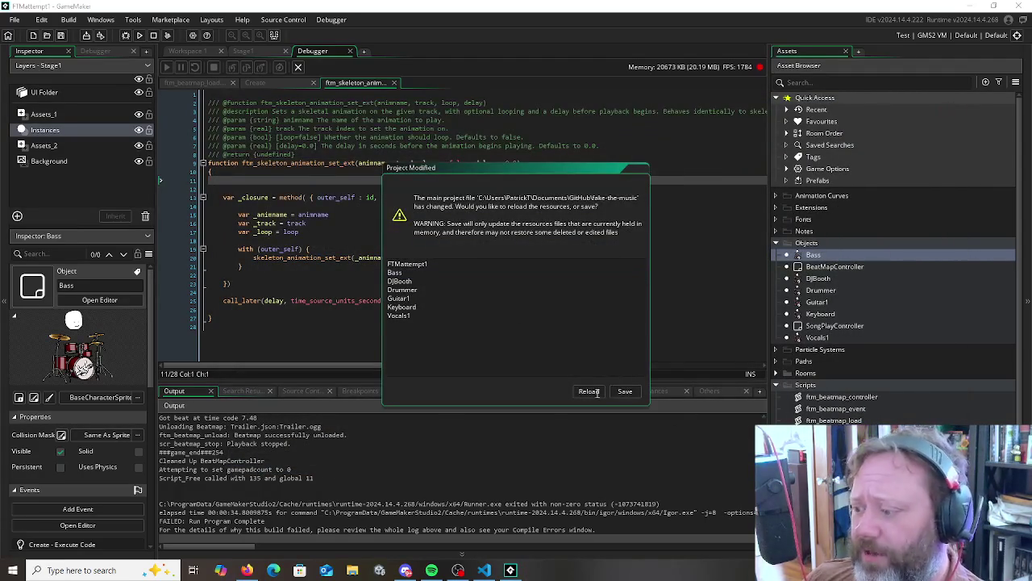
# Reload the project from disk and look over the Bass Create event code
pyautogui.click(587, 390)
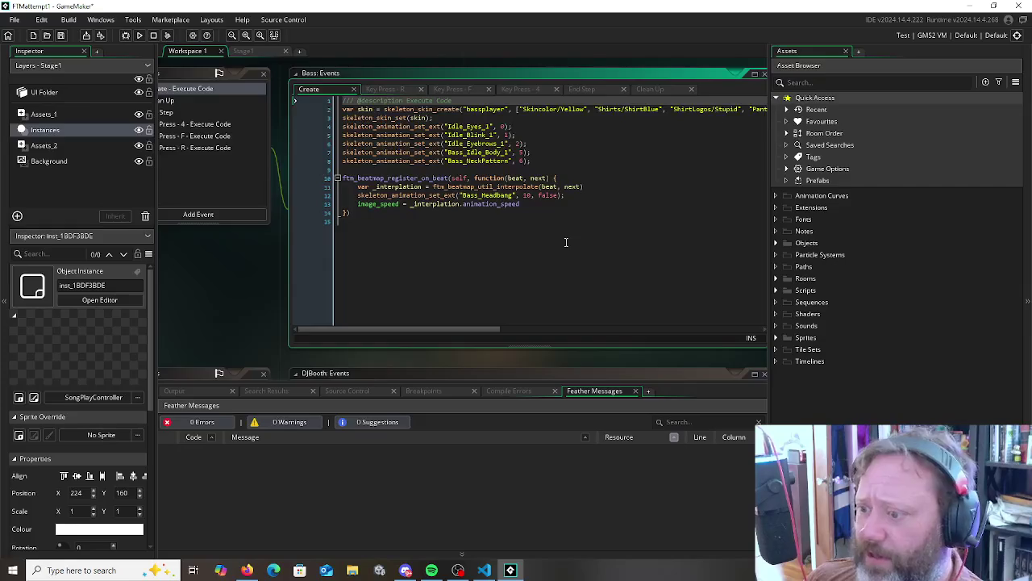
pyautogui.click(539, 252)
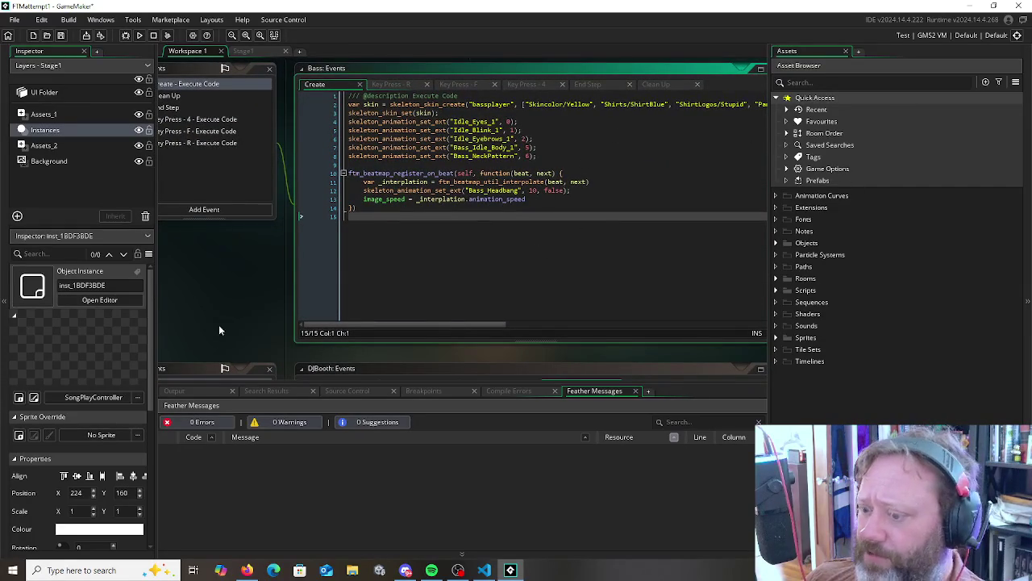
pyautogui.scroll(-10, 219, 330)
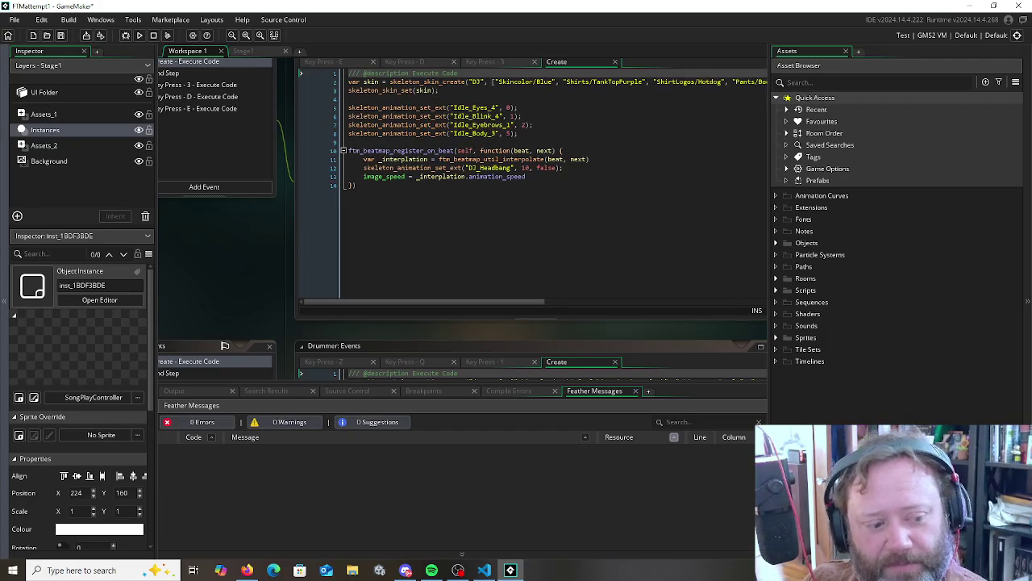
pyautogui.hotkey('alt', 'Tab')
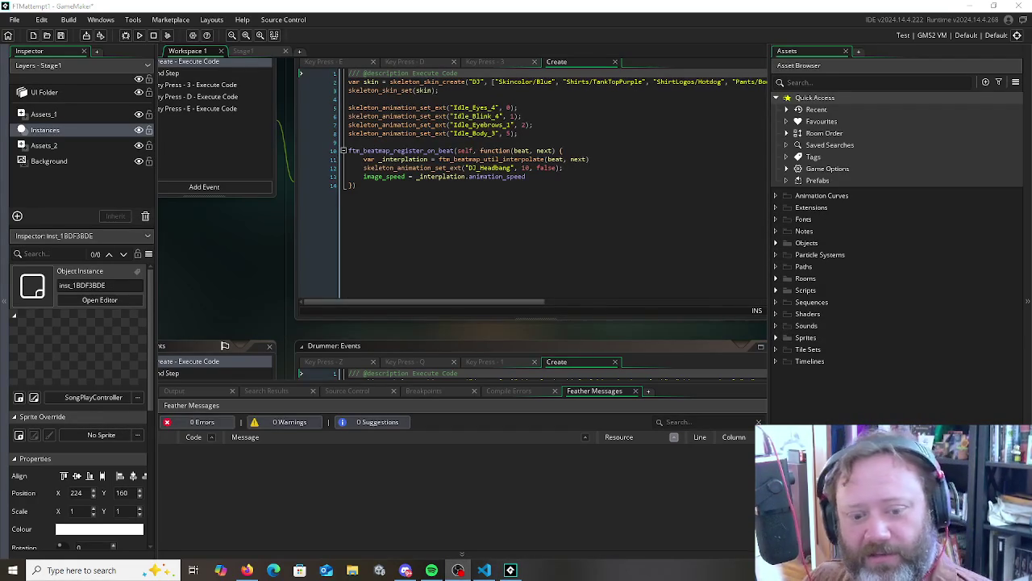
pyautogui.hotkey('alt', 'Tab')
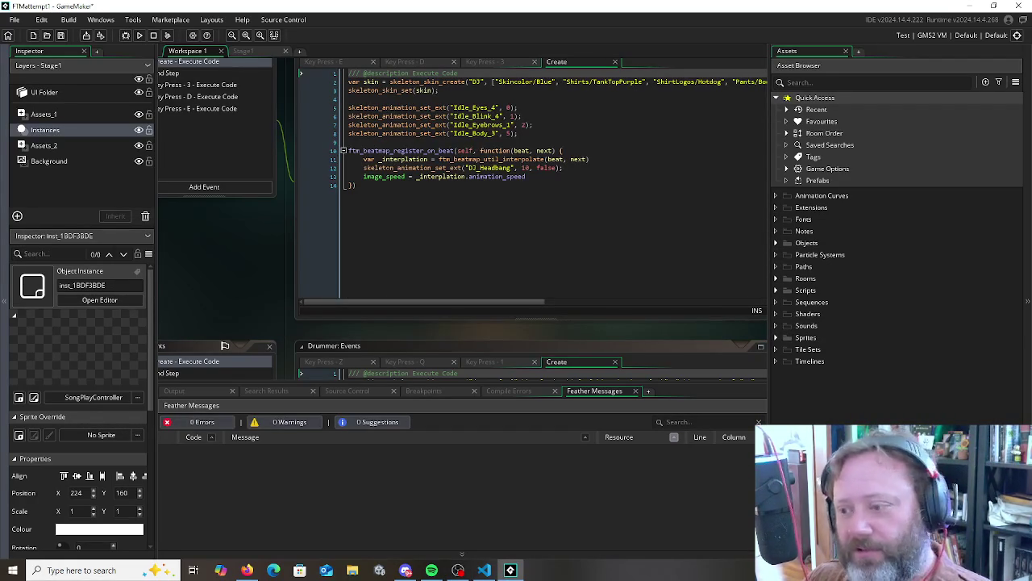
pyautogui.hotkey('alt', 'Tab')
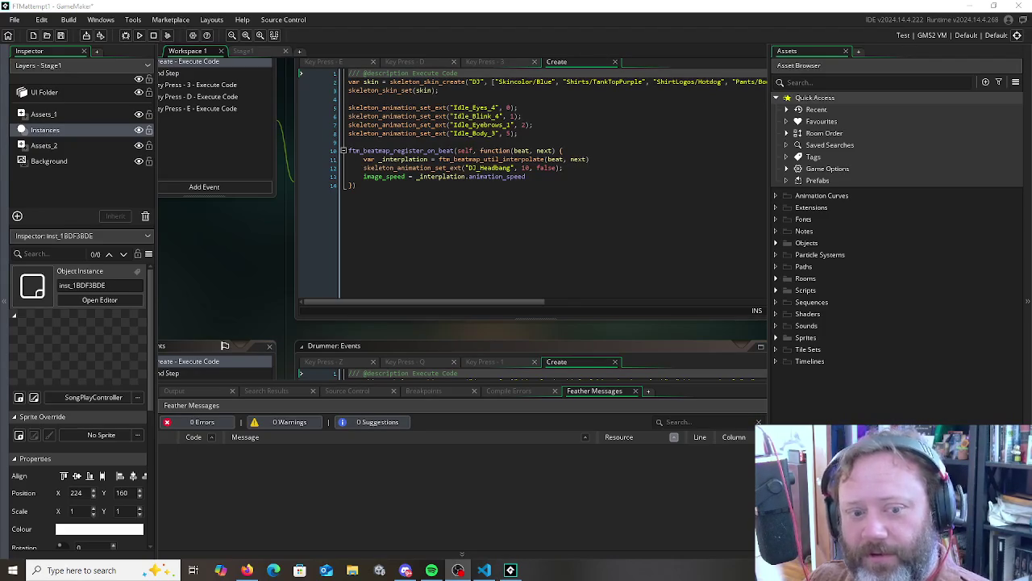
pyautogui.hotkey('alt', 'Tab')
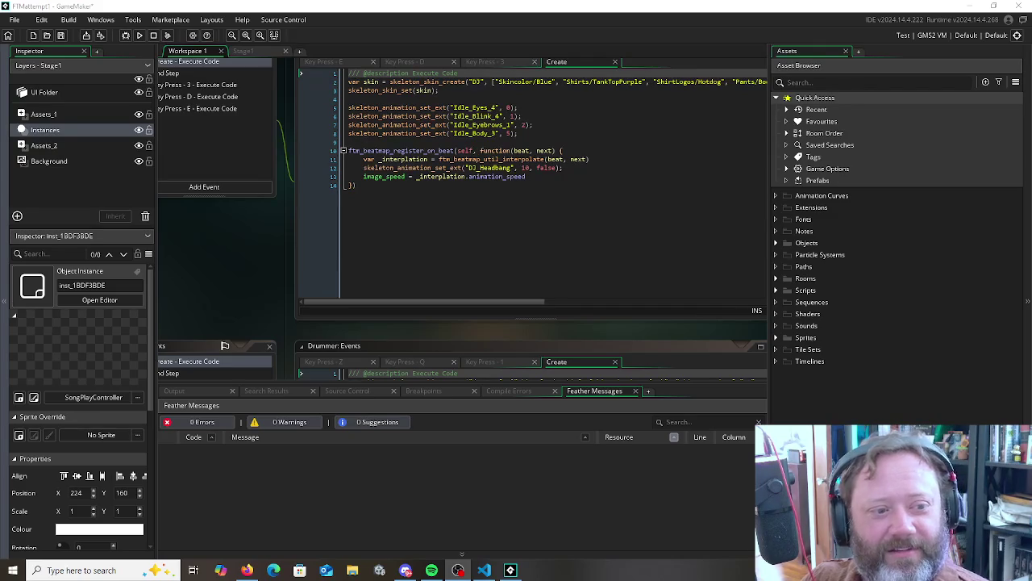
# Add a blank line after the closing brace of the DJ Create code and save it
pyautogui.click(555, 232)
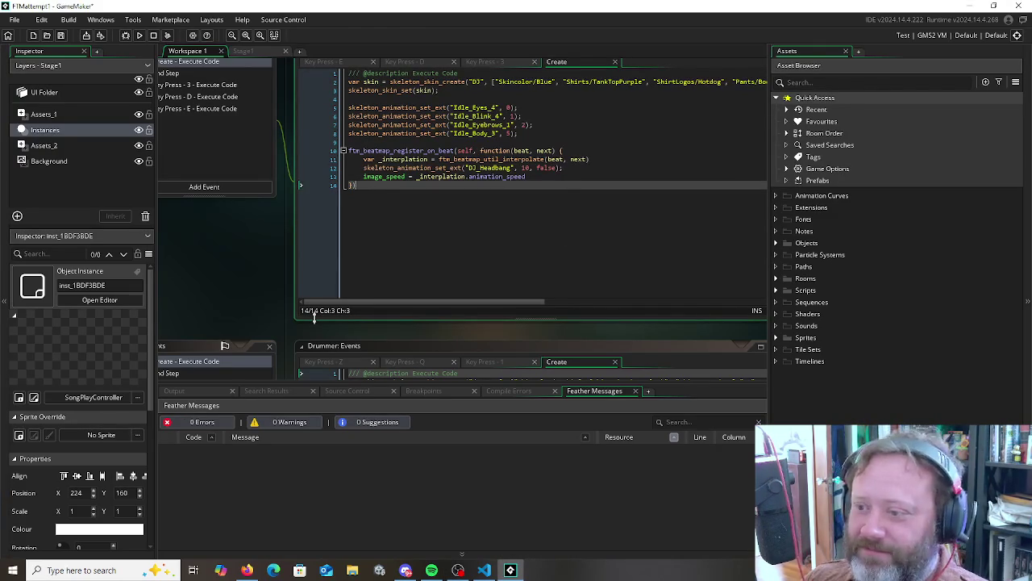
pyautogui.press('Return')
pyautogui.hotkey('ctrl', 's')
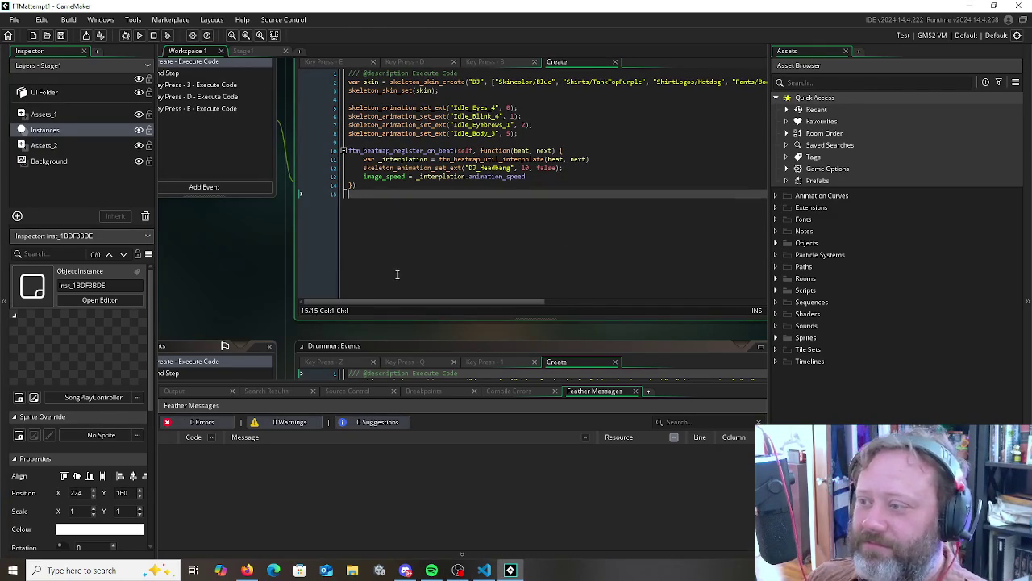
pyautogui.hotkey('alt', 'Tab')
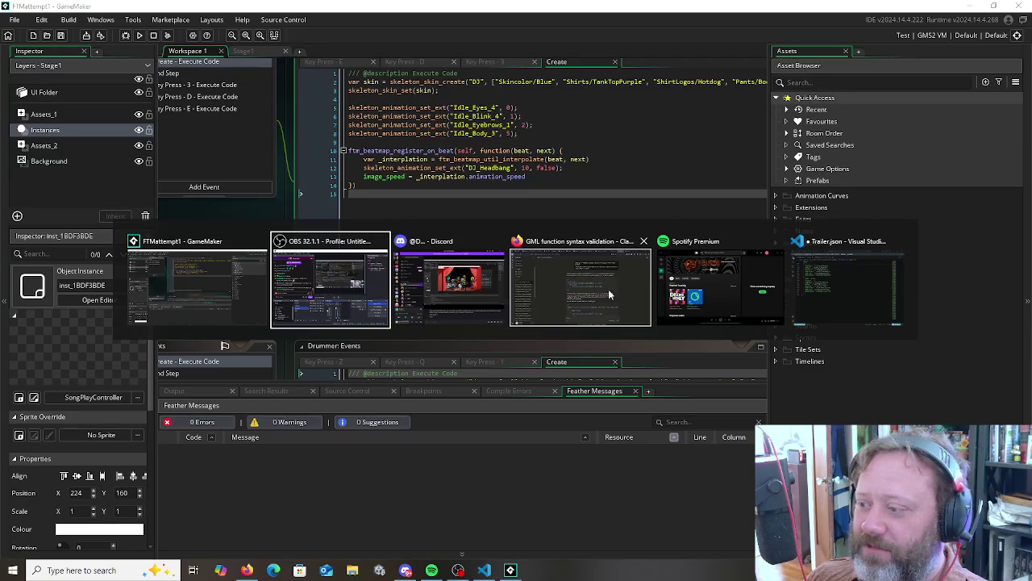
pyautogui.press('Escape')
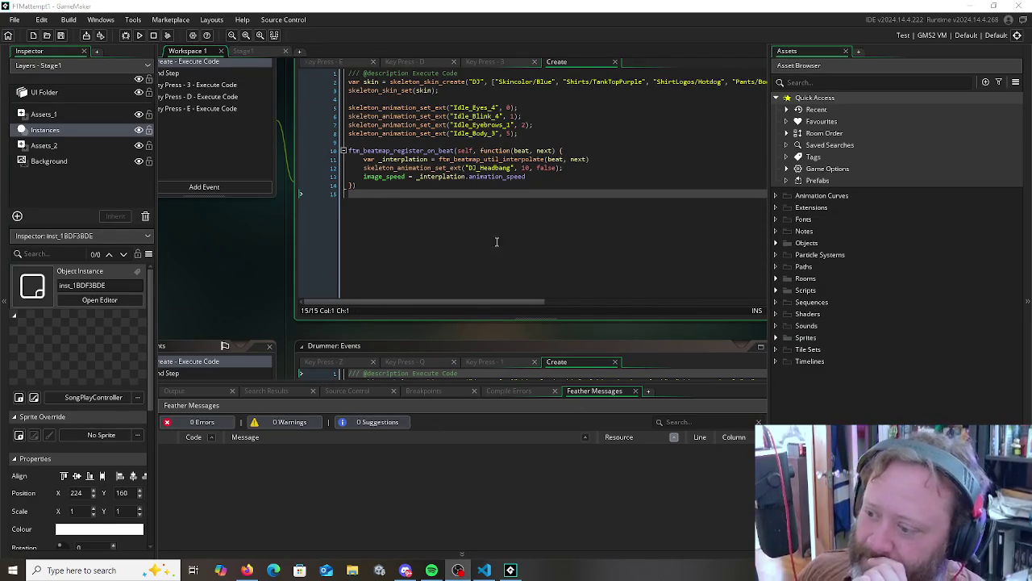
pyautogui.scroll(-10, 496, 241)
pyautogui.keyDown('ctrl'); pyautogui.scroll(-5, 384, 190); pyautogui.keyUp('ctrl')
pyautogui.keyDown('ctrl'); pyautogui.scroll(5, 384, 190); pyautogui.keyUp('ctrl')
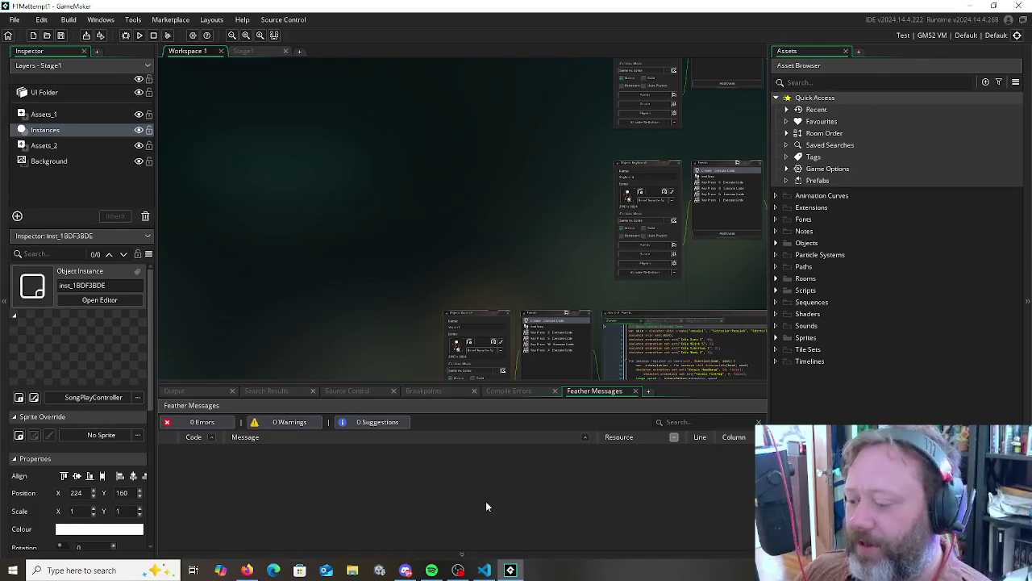
# Launch GitHub Desktop by searching 'git' in Windows search
pyautogui.moveTo(404, 574)
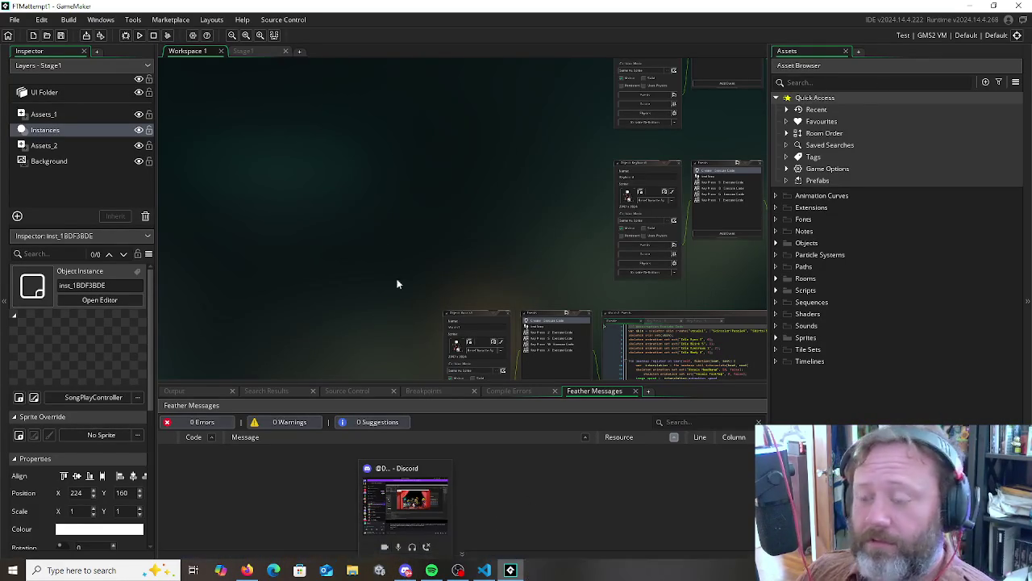
pyautogui.moveTo(500, 573)
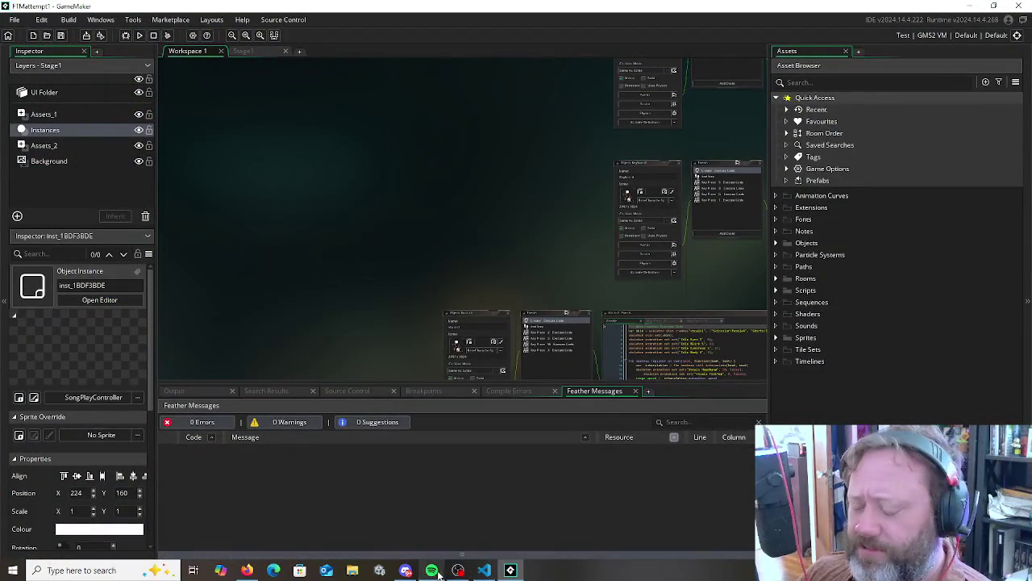
pyautogui.click(59, 568)
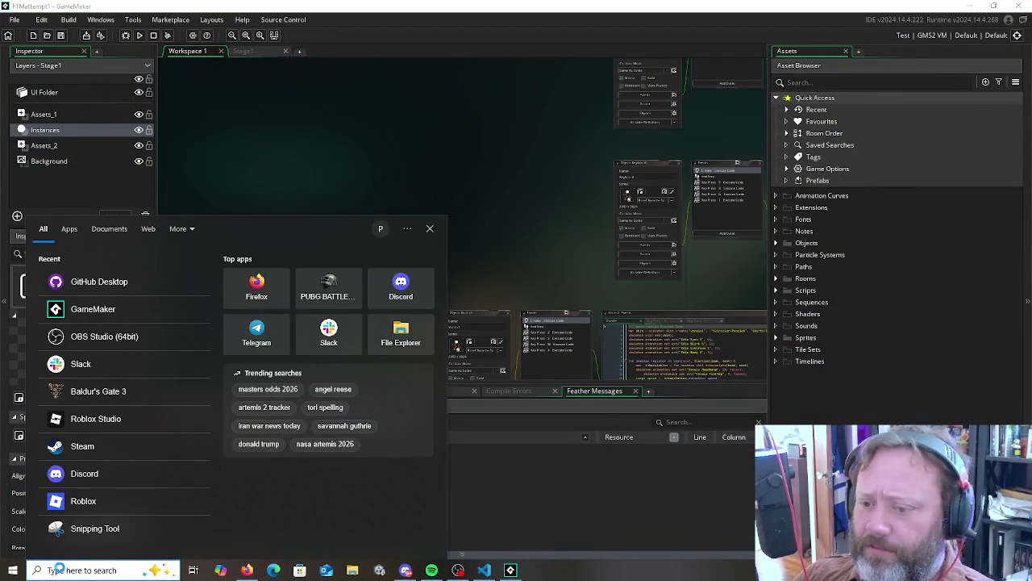
pyautogui.write('gith')
pyautogui.click(363, 233)
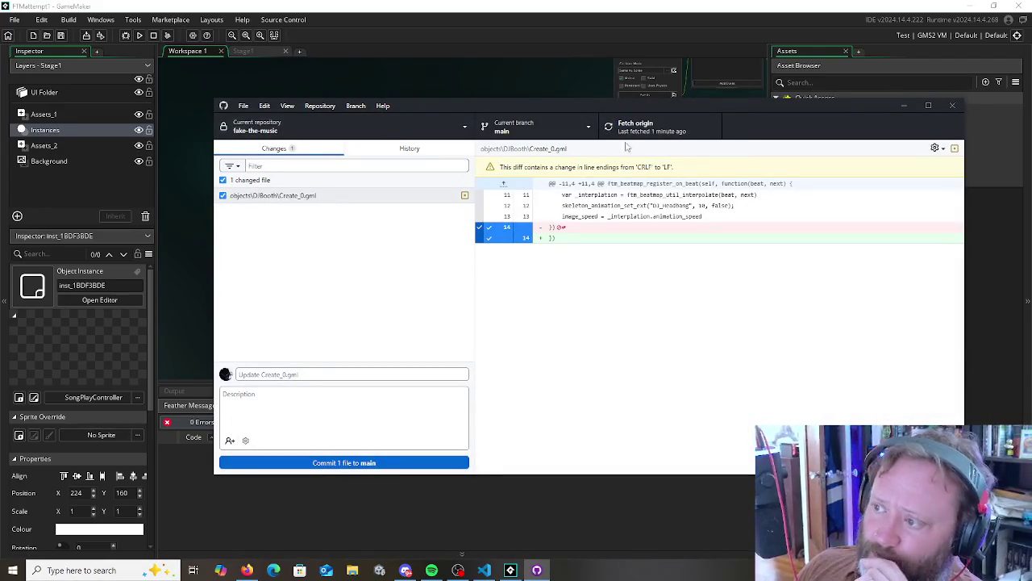
# Fetch and pull origin via the Repository menu, then run the game in GameMaker
pyautogui.click(626, 132)
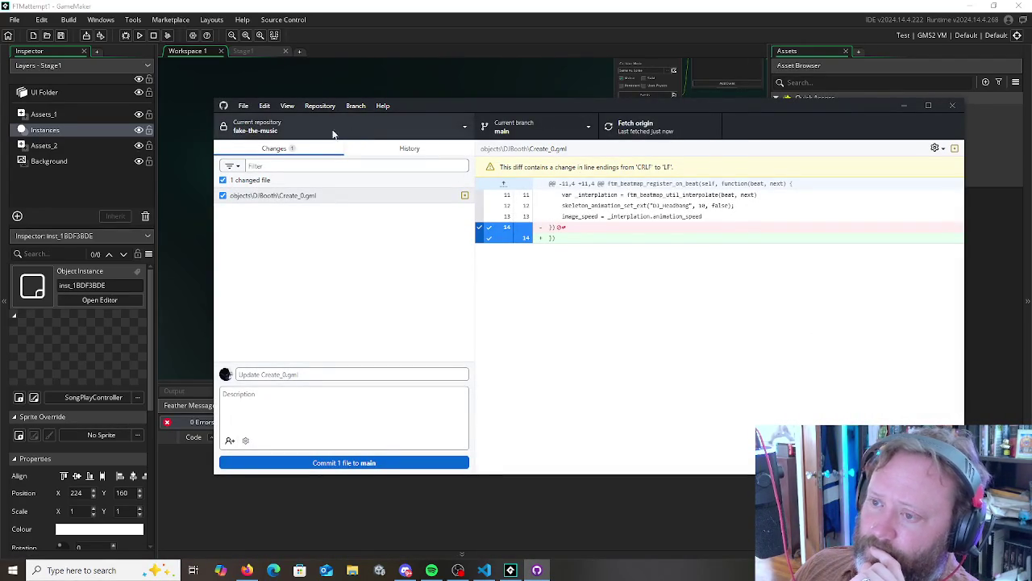
pyautogui.click(264, 105)
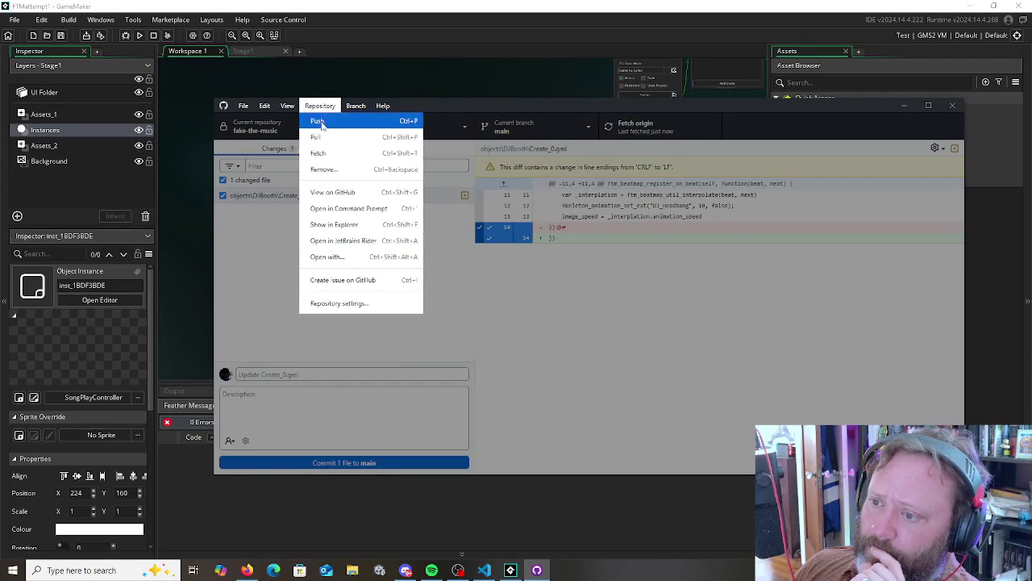
pyautogui.click(324, 137)
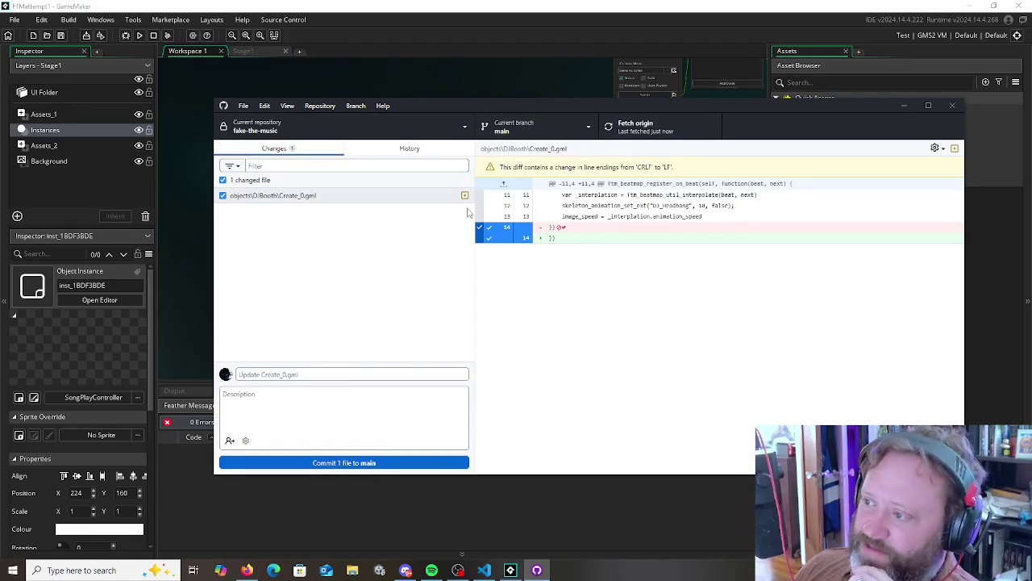
pyautogui.click(480, 48)
pyautogui.click(139, 35)
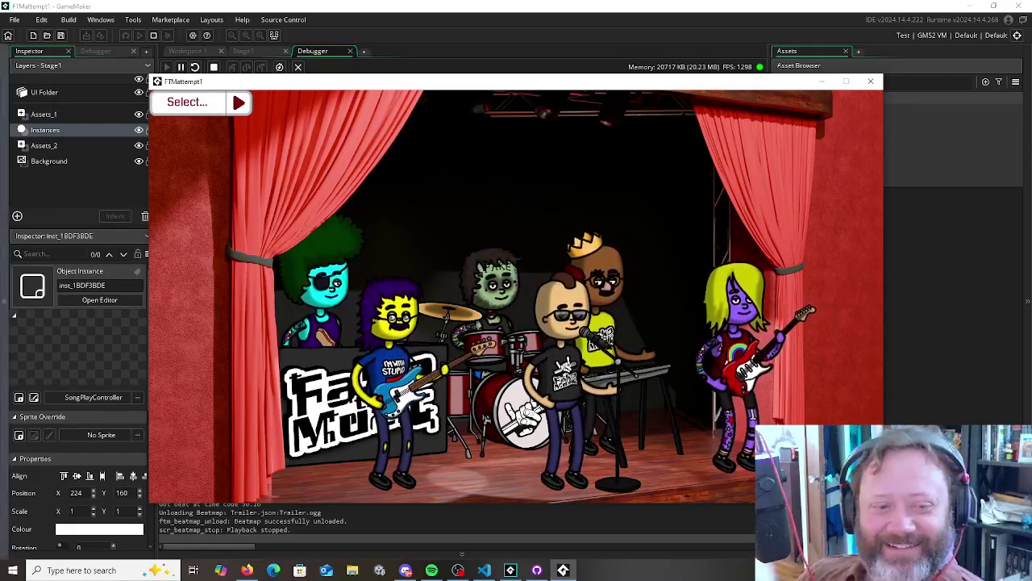
# Switch away from the running game and back to watch the band animate on stage
pyautogui.hotkey('alt', 'Tab')
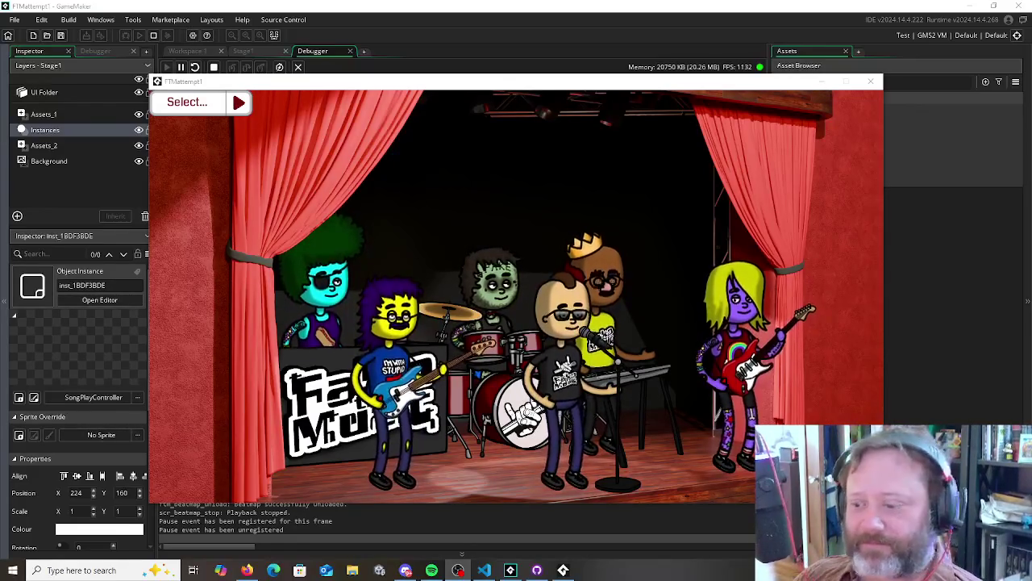
pyautogui.hotkey('alt', 'Tab')
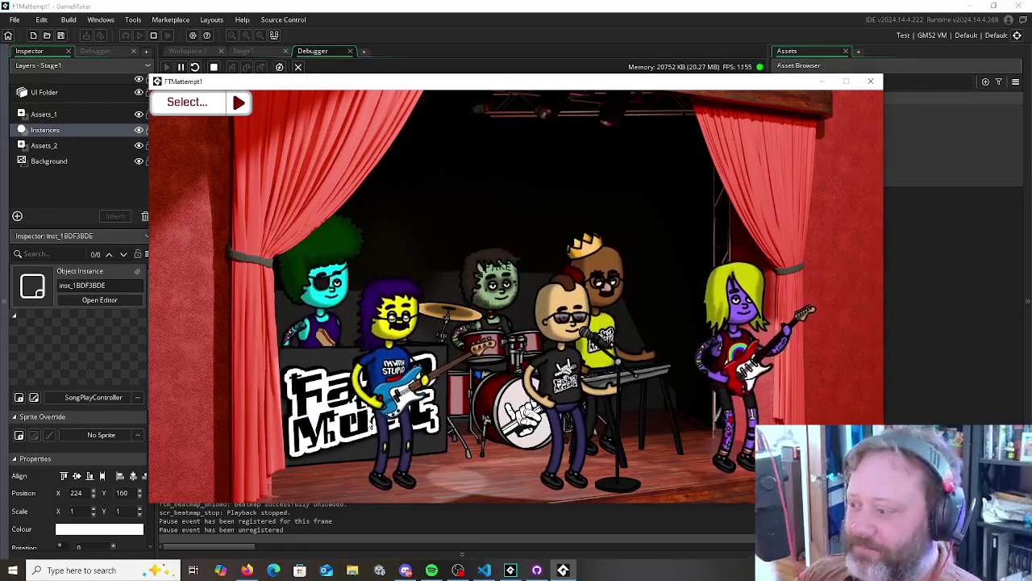